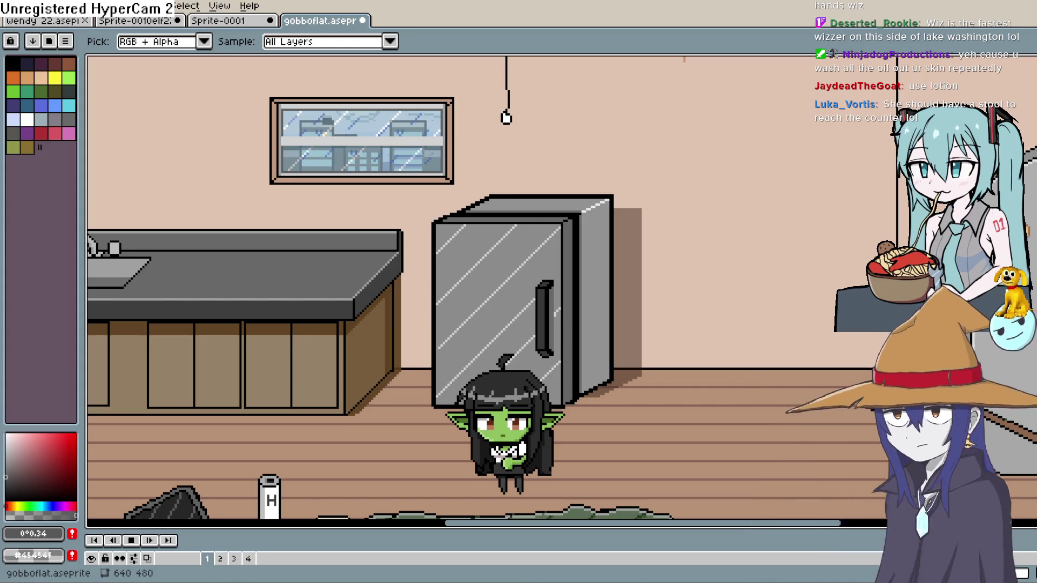
Stop the animation playback on frame 3 and bring the TV and cushion into view
{"action": "scroll", "coordinate": [403, 428], "scroll_direction": "down", "scroll_amount": 5}
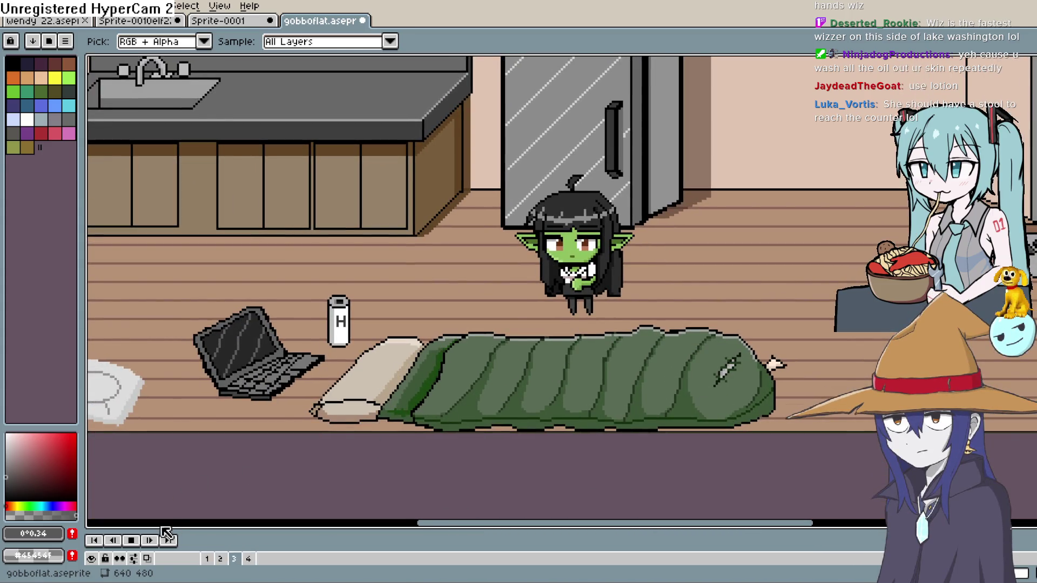
{"action": "left_click", "coordinate": [132, 538]}
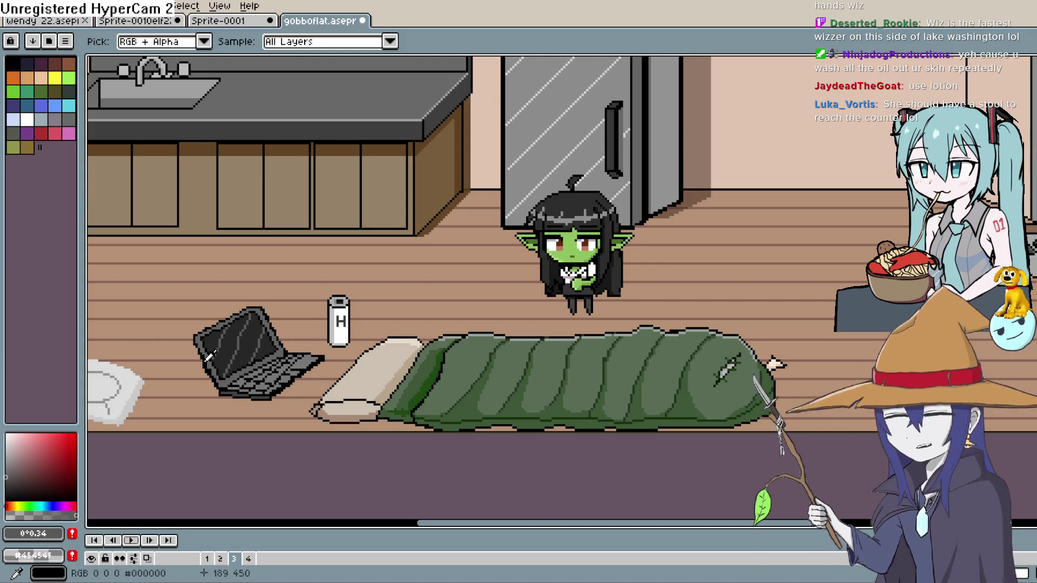
{"action": "mouse_move", "coordinate": [227, 381]}
{"action": "left_mouse_down"}
{"action": "mouse_move", "coordinate": [397, 371]}
{"action": "mouse_move", "coordinate": [463, 324]}
{"action": "left_mouse_up"}
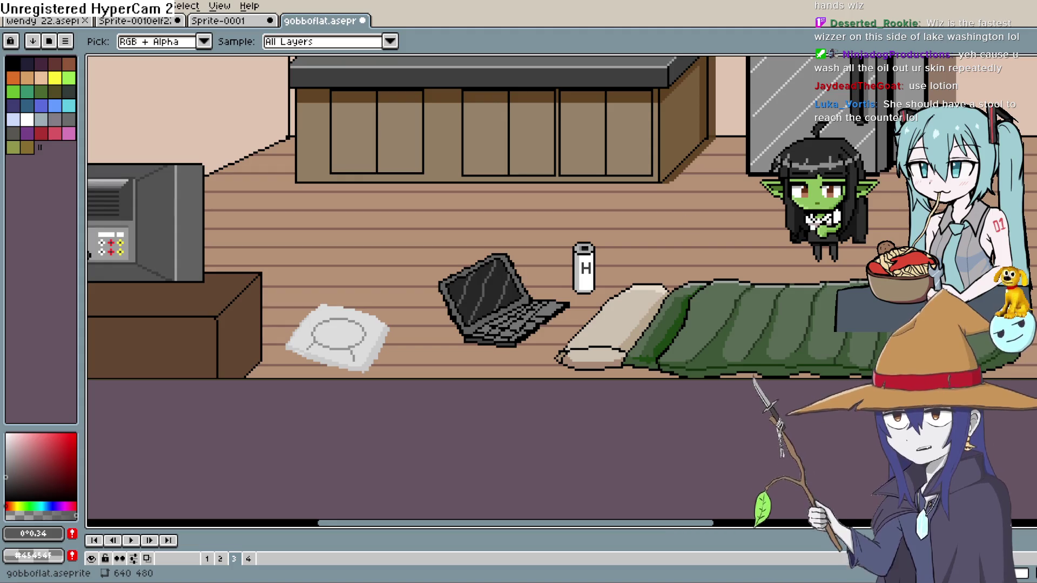
Pan and zoom around the room over the sink, sleeping bag, girl, TV and laptop
{"action": "key", "text": "space"}
{"action": "left_click_drag", "start_coordinate": [690, 218], "coordinate": [489, 260]}
{"action": "scroll", "coordinate": [594, 253], "scroll_direction": "down", "scroll_amount": 2}
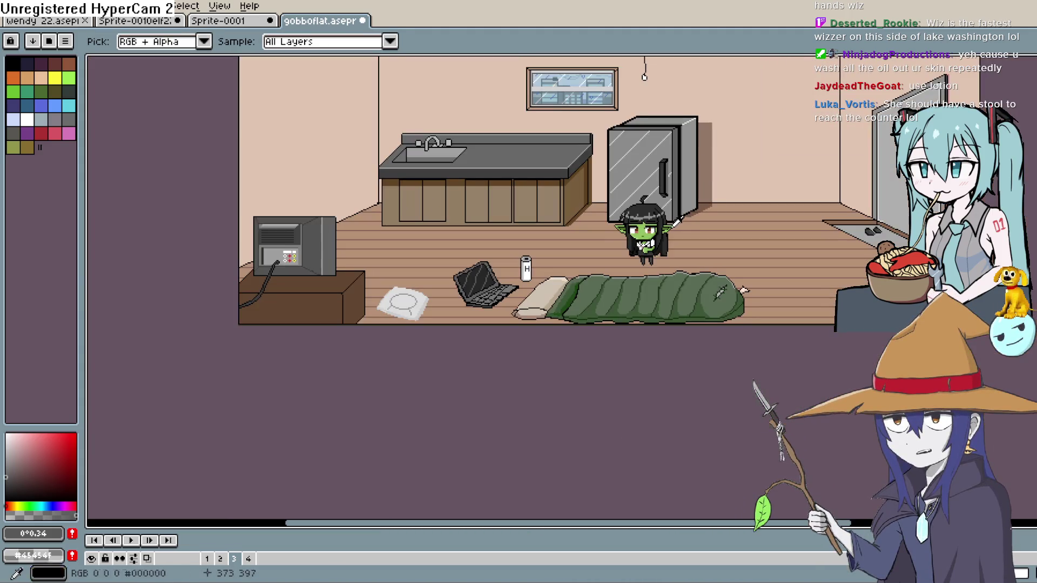
{"action": "scroll", "coordinate": [648, 254], "scroll_direction": "up", "scroll_amount": 1}
{"action": "scroll", "coordinate": [673, 252], "scroll_direction": "up", "scroll_amount": 1}
{"action": "key", "text": "space"}
{"action": "left_click_drag", "start_coordinate": [673, 251], "coordinate": [643, 173]}
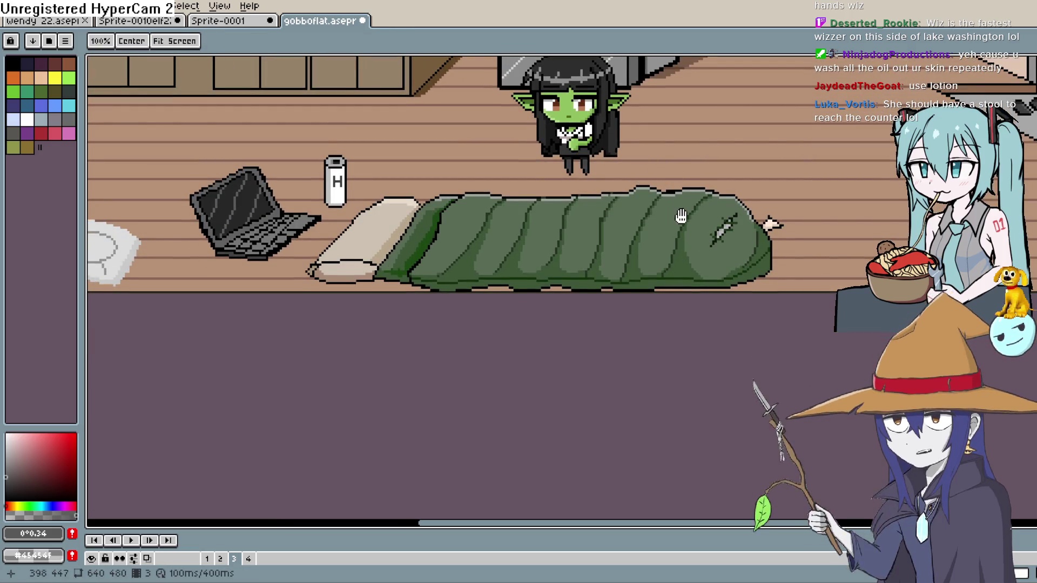
{"action": "mouse_move", "coordinate": [678, 213]}
{"action": "left_mouse_down"}
{"action": "mouse_move", "coordinate": [660, 213]}
{"action": "mouse_move", "coordinate": [671, 234]}
{"action": "mouse_move", "coordinate": [648, 255]}
{"action": "mouse_move", "coordinate": [644, 279]}
{"action": "left_mouse_up"}
{"action": "scroll", "coordinate": [670, 212], "scroll_direction": "up", "scroll_amount": 1}
{"action": "key", "text": "space"}
{"action": "scroll", "coordinate": [644, 279], "scroll_direction": "down", "scroll_amount": 2}
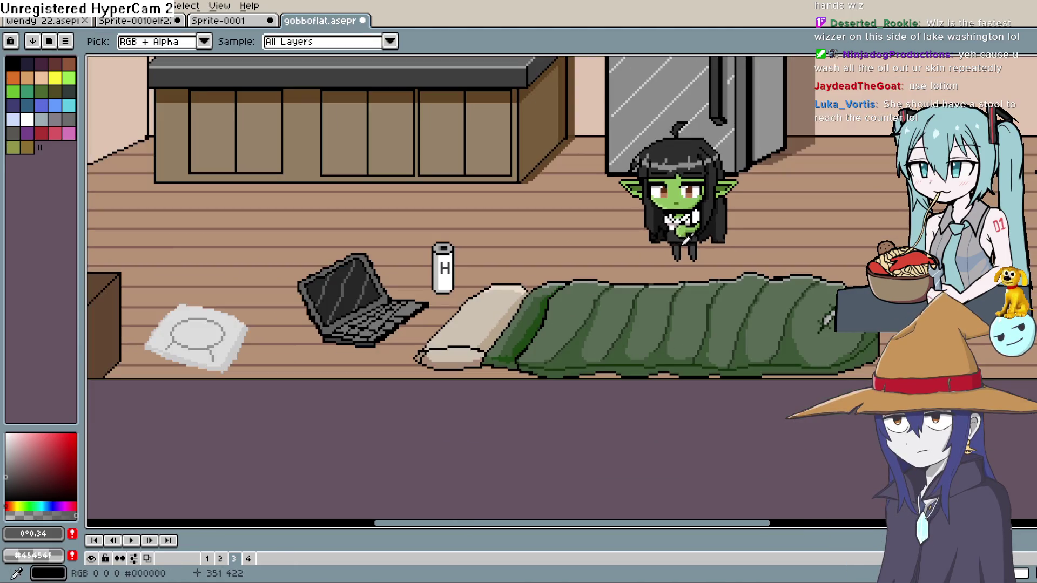
{"action": "key", "text": "space"}
{"action": "mouse_move", "coordinate": [692, 246]}
{"action": "left_mouse_down"}
{"action": "mouse_move", "coordinate": [687, 202]}
{"action": "mouse_move", "coordinate": [671, 190]}
{"action": "mouse_move", "coordinate": [701, 195]}
{"action": "left_mouse_up"}
{"action": "scroll", "coordinate": [678, 220], "scroll_direction": "up", "scroll_amount": 1}
{"action": "key", "text": "space"}
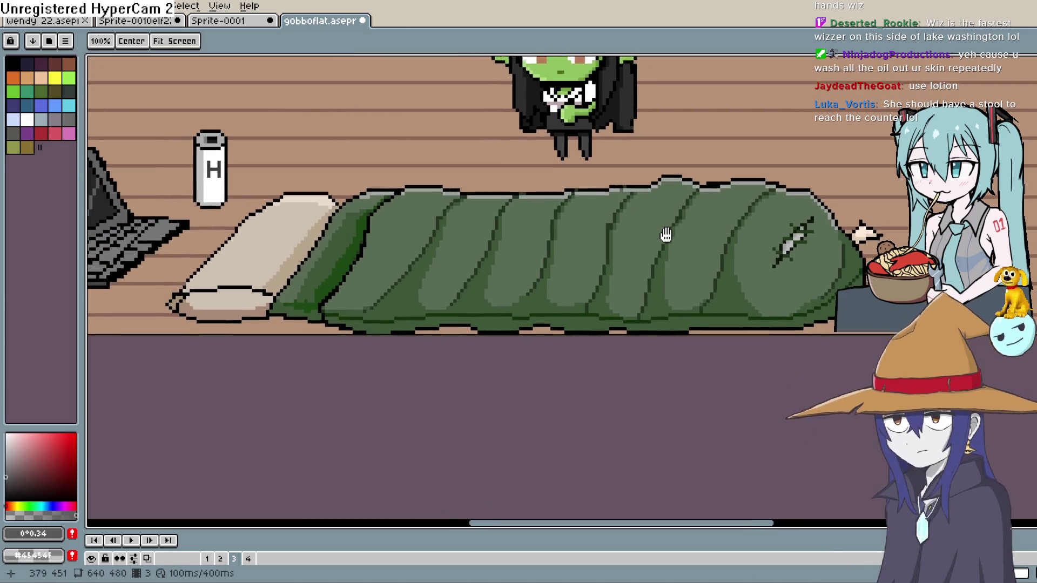
{"action": "left_click_drag", "start_coordinate": [675, 229], "coordinate": [681, 198]}
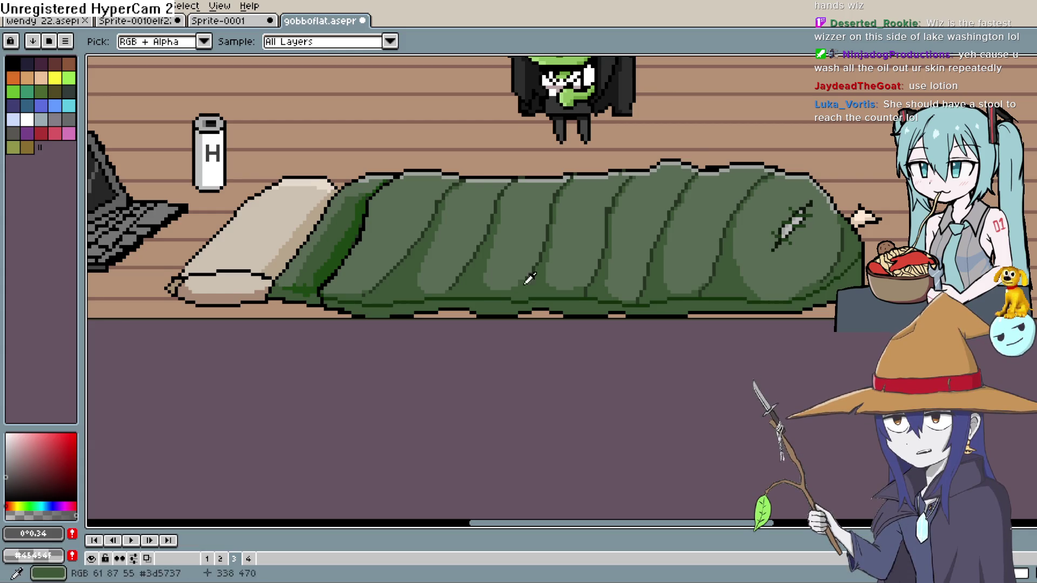
{"action": "scroll", "coordinate": [523, 254], "scroll_direction": "down", "scroll_amount": 3}
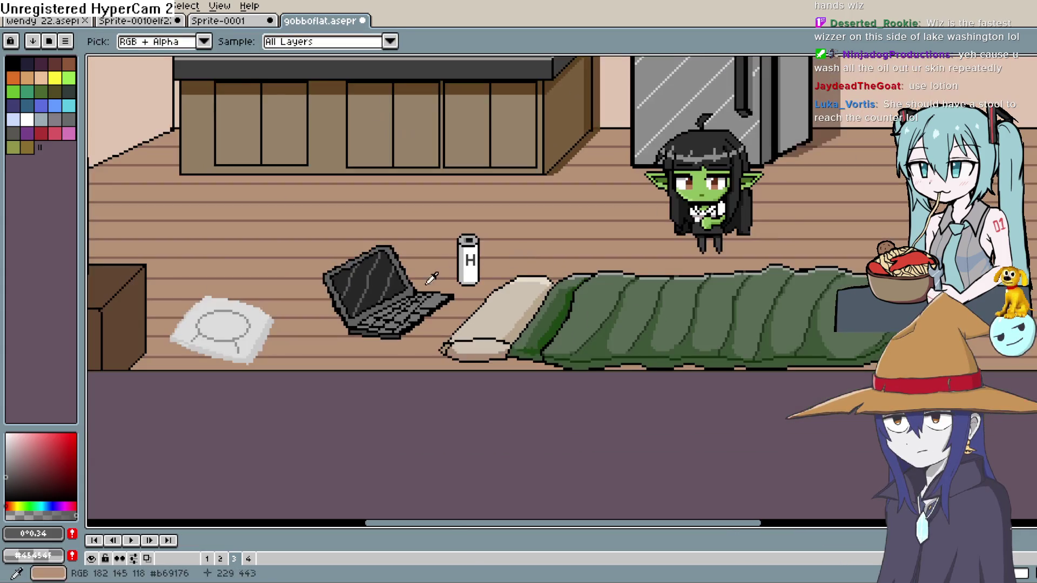
{"action": "mouse_move", "coordinate": [370, 301]}
{"action": "left_mouse_down"}
{"action": "mouse_move", "coordinate": [632, 211]}
{"action": "mouse_move", "coordinate": [596, 268]}
{"action": "left_mouse_up"}
Eyedropper the light grey #dcdcdc from the cushion beside the TV
{"action": "key", "text": "space"}
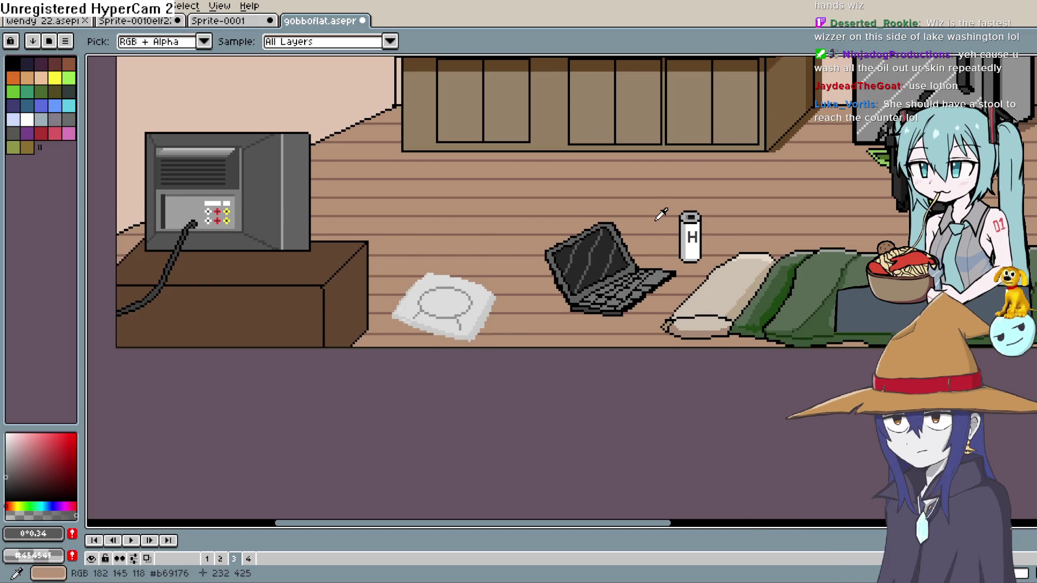
{"action": "mouse_move", "coordinate": [660, 215]}
{"action": "left_mouse_down"}
{"action": "mouse_move", "coordinate": [699, 158]}
{"action": "mouse_move", "coordinate": [681, 166]}
{"action": "left_mouse_up"}
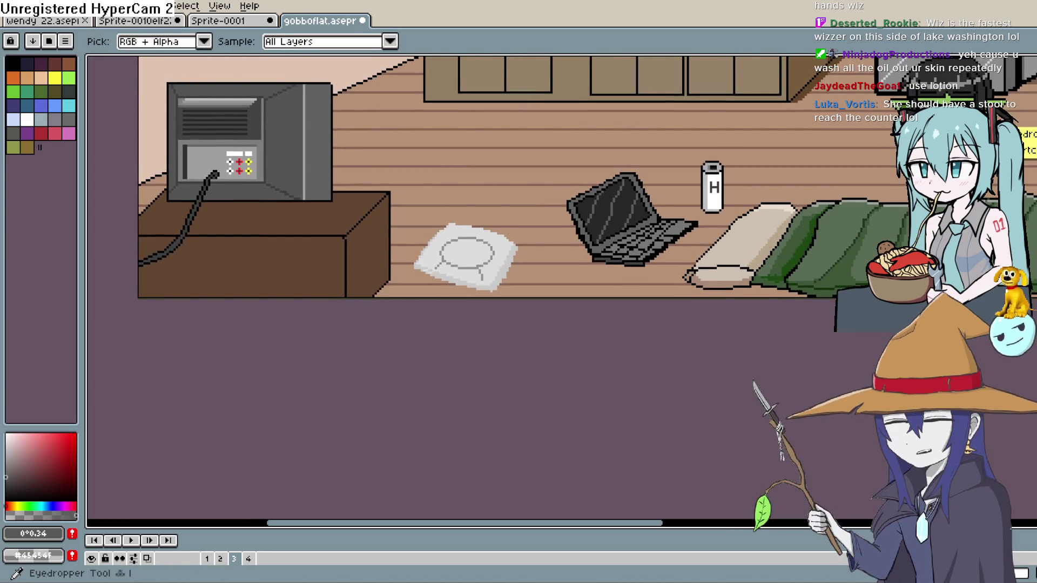
{"action": "left_click", "coordinate": [432, 259]}
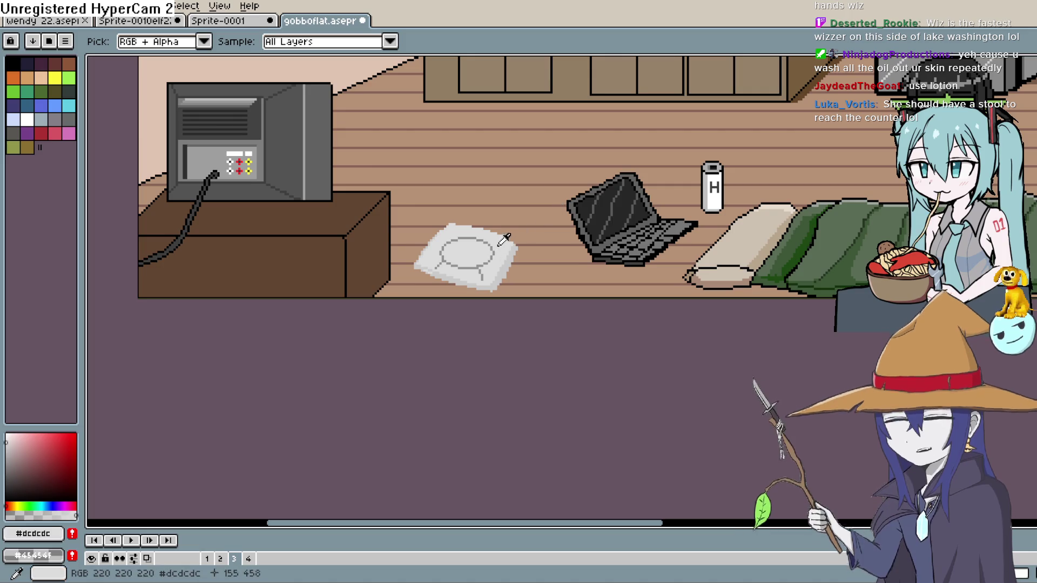
{"action": "scroll", "coordinate": [486, 231], "scroll_direction": "up", "scroll_amount": 3}
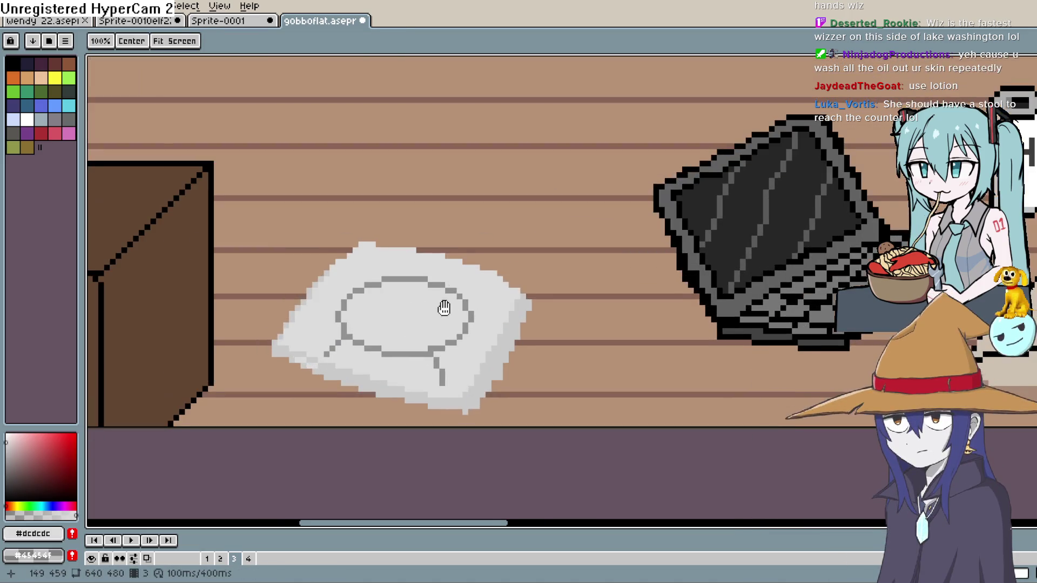
Lower the colour value to a mid grey (0°0.65) and switch to the Pencil, centred on the cushion
{"action": "left_click_drag", "start_coordinate": [442, 305], "coordinate": [424, 208]}
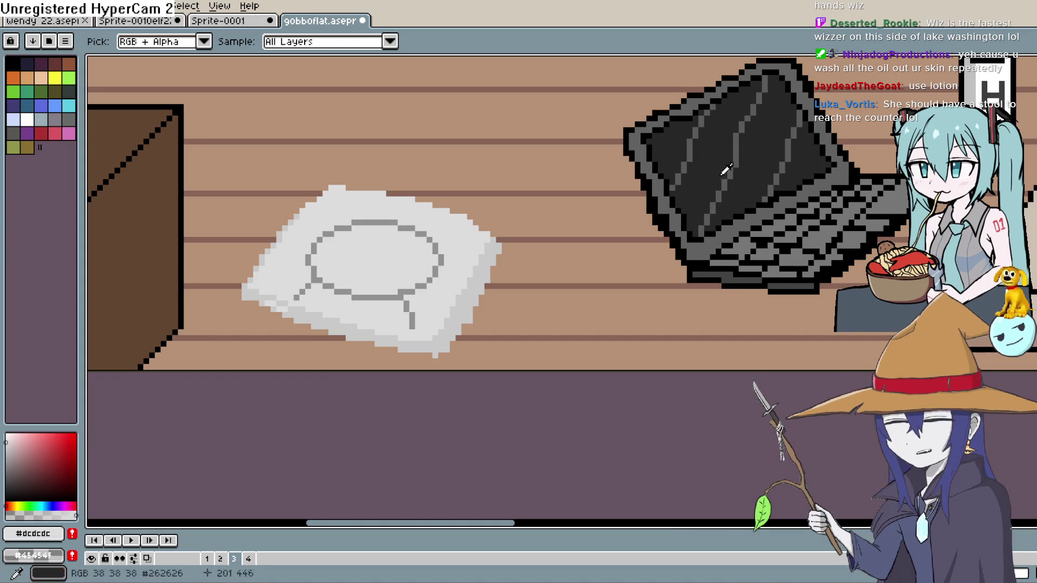
{"action": "mouse_move", "coordinate": [451, 287]}
{"action": "left_mouse_down"}
{"action": "mouse_move", "coordinate": [444, 225]}
{"action": "mouse_move", "coordinate": [429, 237]}
{"action": "left_mouse_up"}
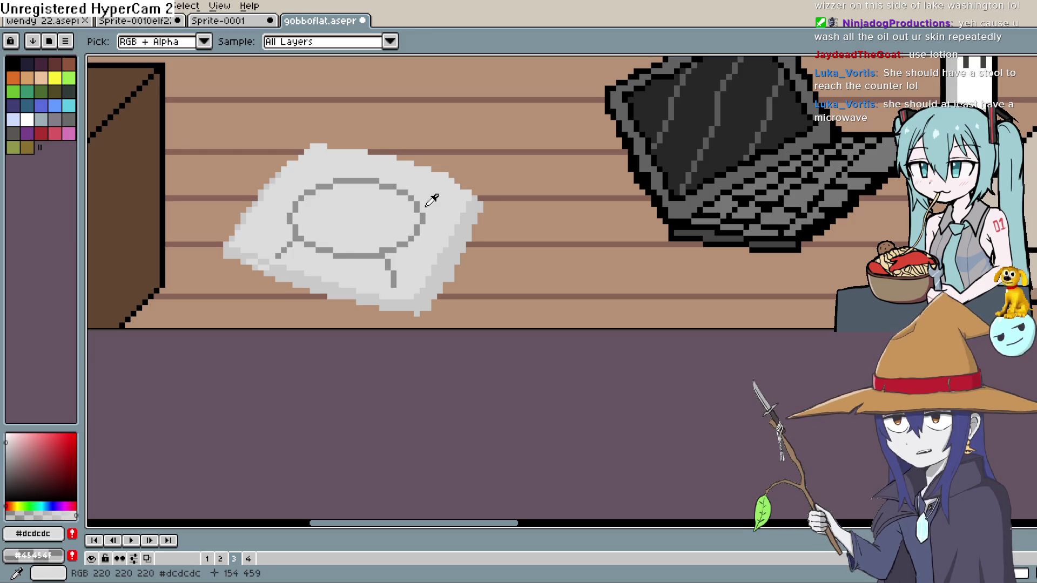
{"action": "mouse_move", "coordinate": [386, 260]}
{"action": "left_mouse_down"}
{"action": "mouse_move", "coordinate": [395, 224]}
{"action": "mouse_move", "coordinate": [401, 236]}
{"action": "left_mouse_up"}
{"action": "key", "text": "i"}
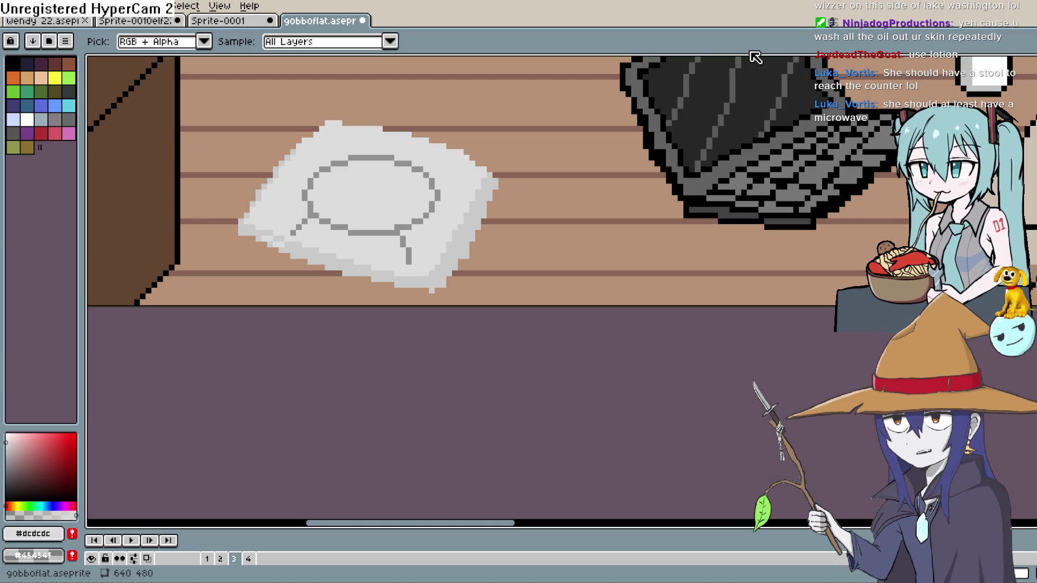
{"action": "left_click_drag", "start_coordinate": [470, 216], "coordinate": [484, 213]}
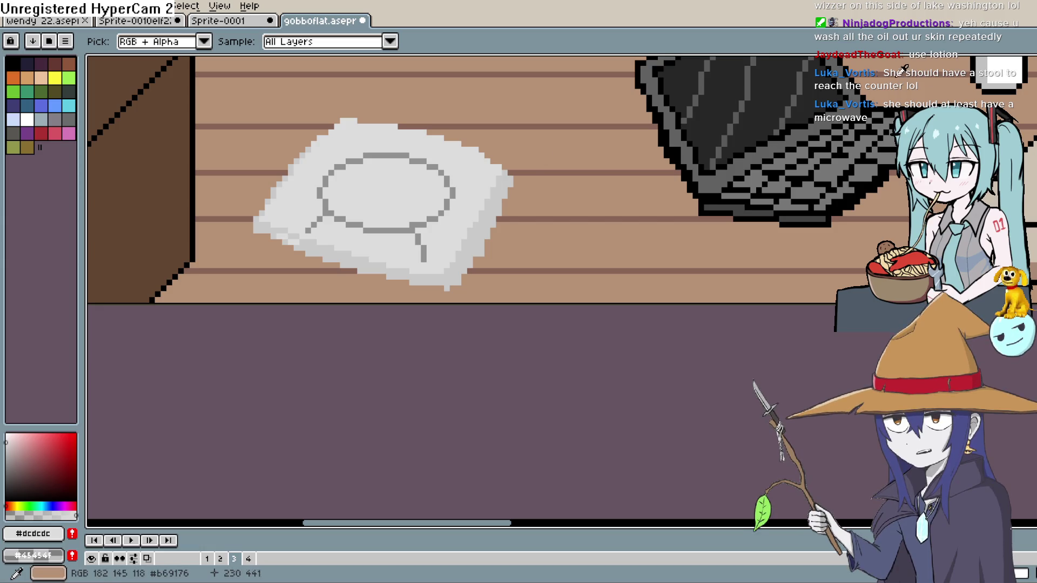
{"action": "scroll", "coordinate": [1015, 69], "scroll_direction": "down", "scroll_amount": 5}
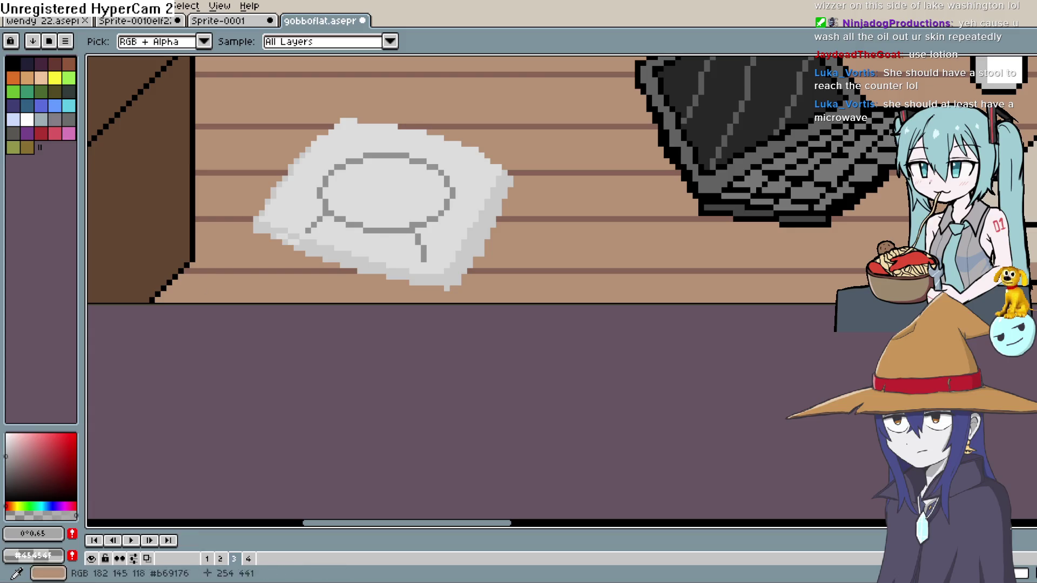
{"action": "key", "text": "b"}
{"action": "scroll", "coordinate": [347, 142], "scroll_direction": "up", "scroll_amount": 3}
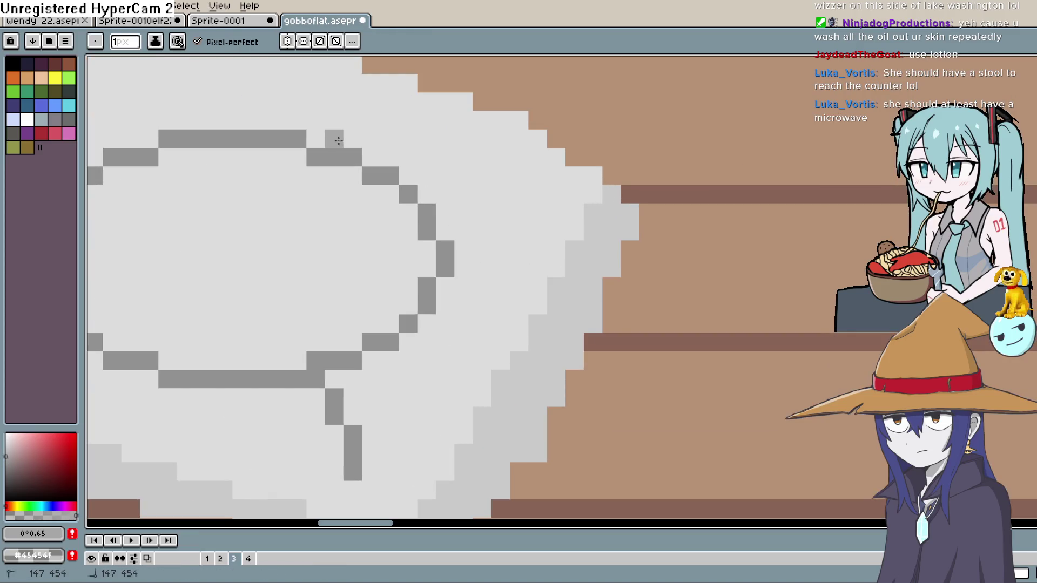
Add grey pixels forming a raised bump above the top of the circle outline
{"action": "left_click_drag", "start_coordinate": [339, 141], "coordinate": [298, 121]}
{"action": "left_click", "coordinate": [334, 102]}
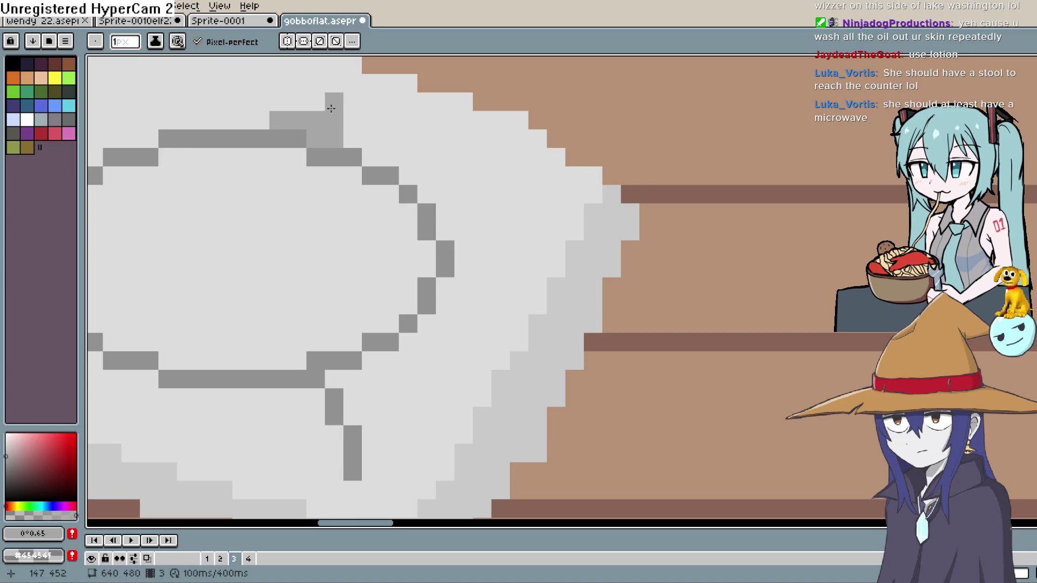
{"action": "key", "text": "ctrl+z"}
{"action": "left_click", "coordinate": [324, 106]}
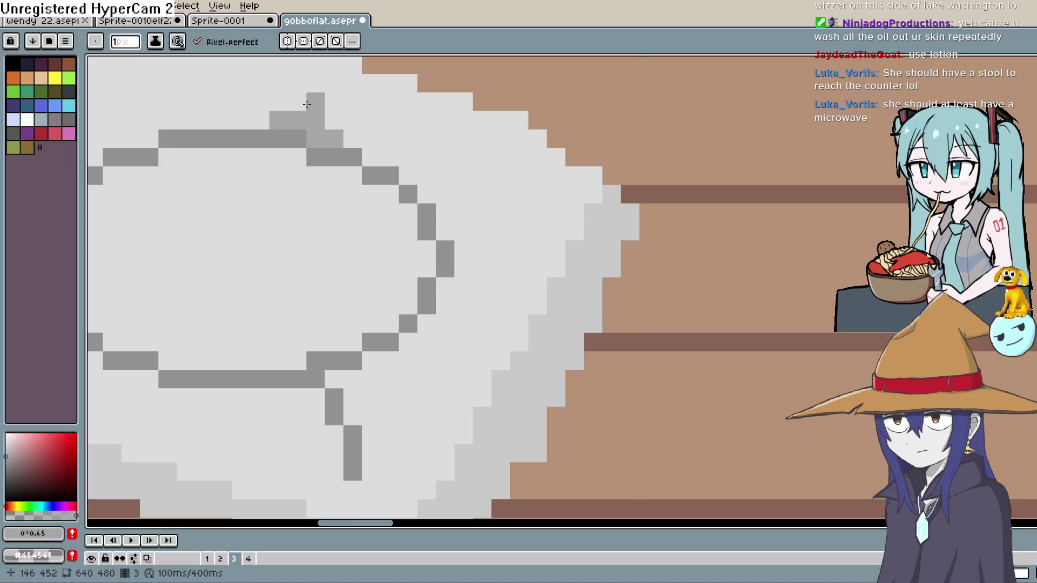
{"action": "left_click", "coordinate": [297, 101]}
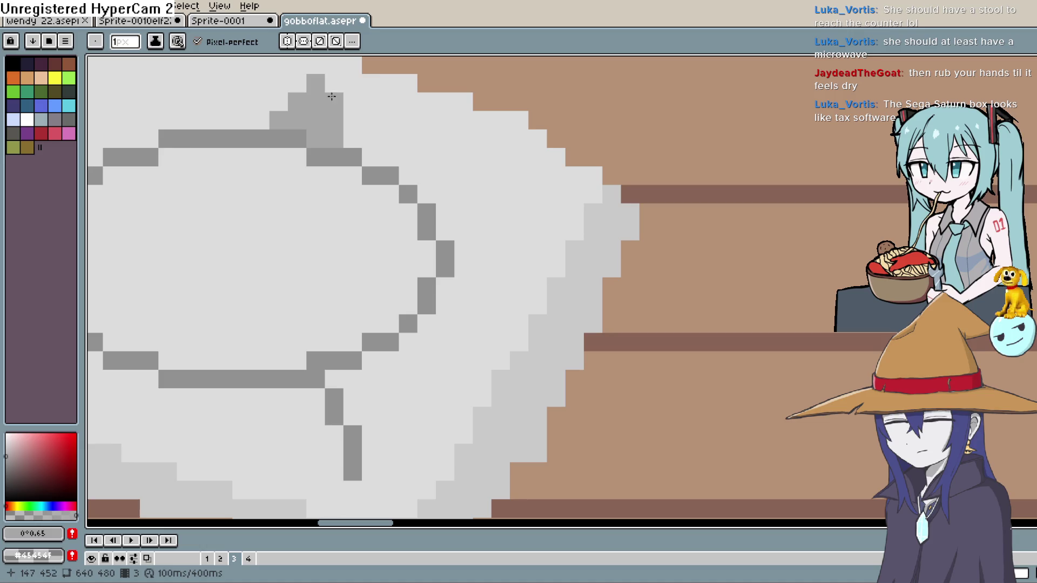
{"action": "left_click", "coordinate": [361, 82]}
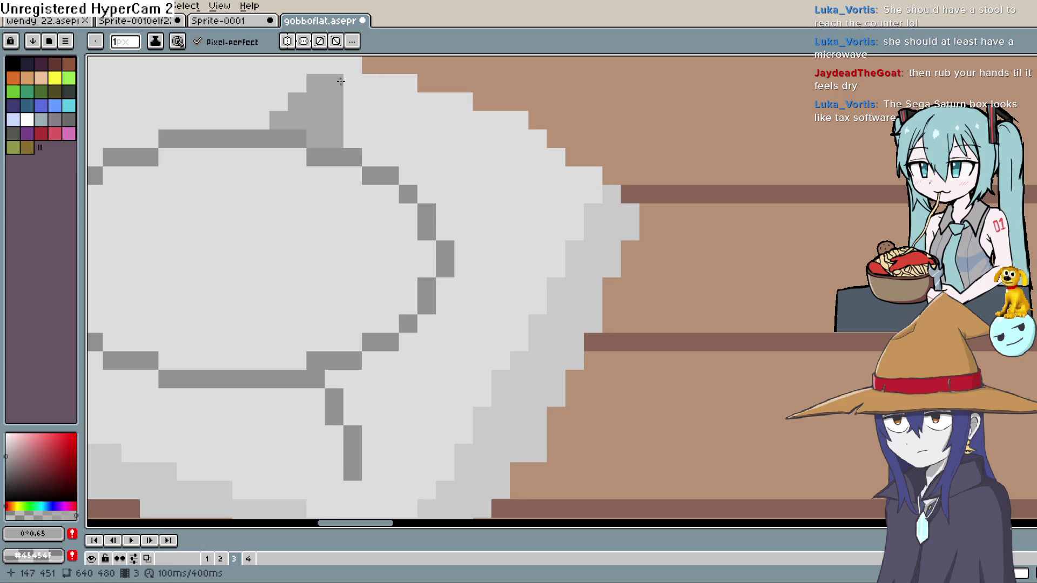
{"action": "scroll", "coordinate": [339, 76], "scroll_direction": "down", "scroll_amount": 3}
{"action": "scroll", "coordinate": [339, 77], "scroll_direction": "up", "scroll_amount": 3}
{"action": "left_click", "coordinate": [369, 111]}
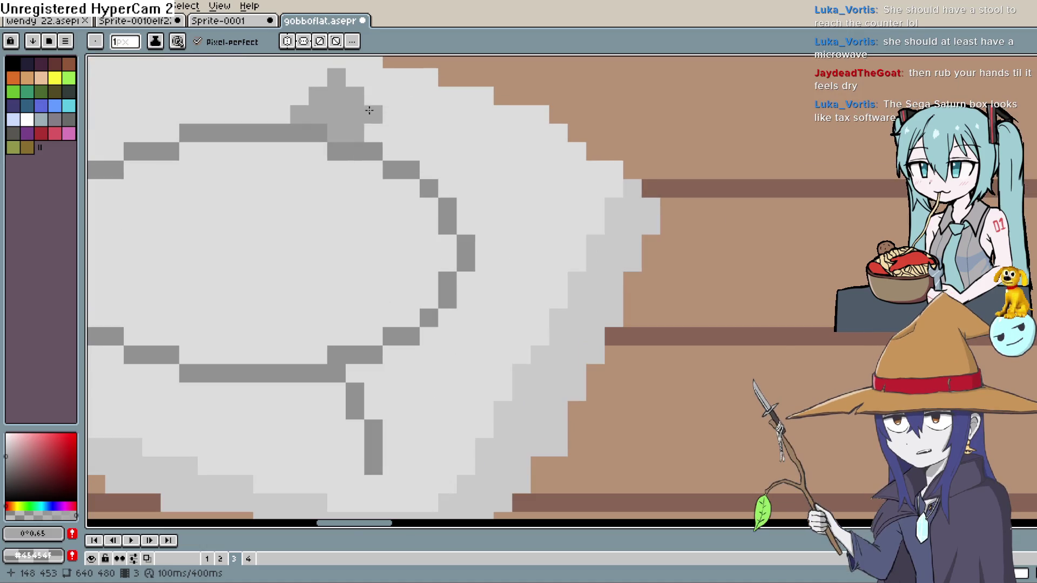
{"action": "left_click", "coordinate": [373, 96]}
{"action": "left_click", "coordinate": [362, 79]}
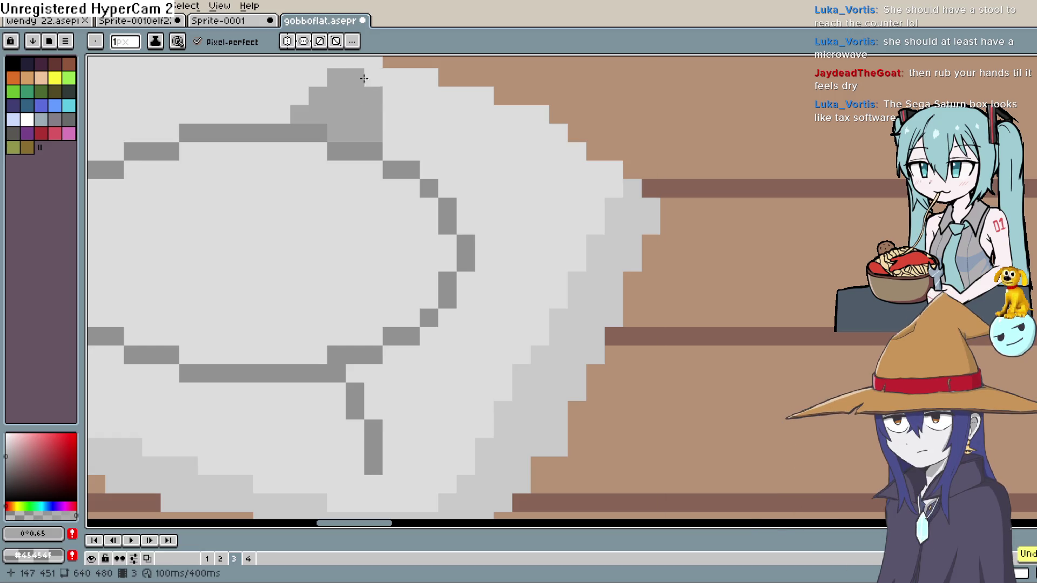
Erase a pixel beside the bump and re-pick the light grey #dcdcdc
{"action": "key", "text": "b"}
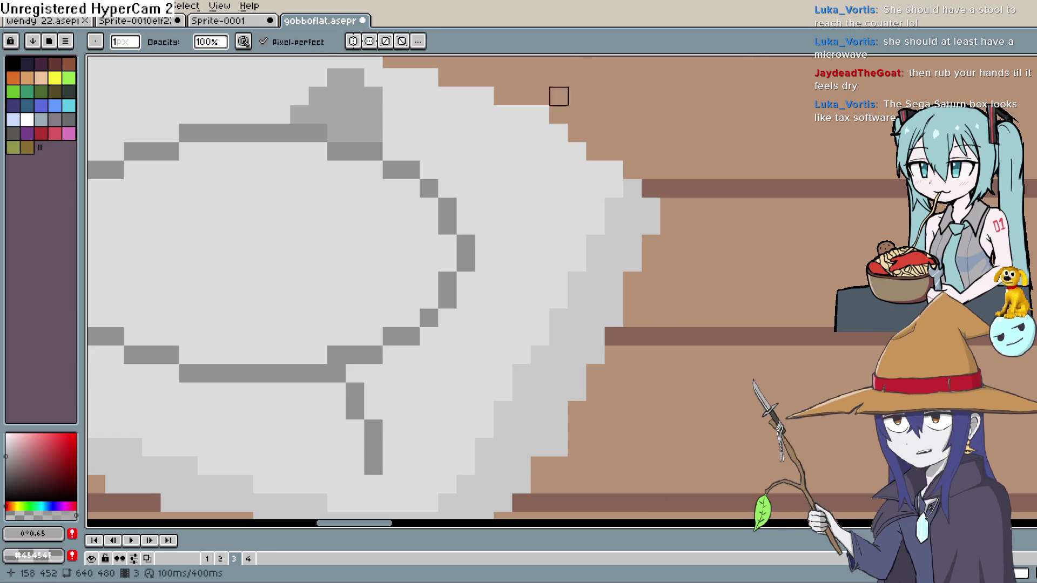
{"action": "scroll", "coordinate": [557, 92], "scroll_direction": "up", "scroll_amount": 2}
{"action": "left_click", "coordinate": [344, 159]}
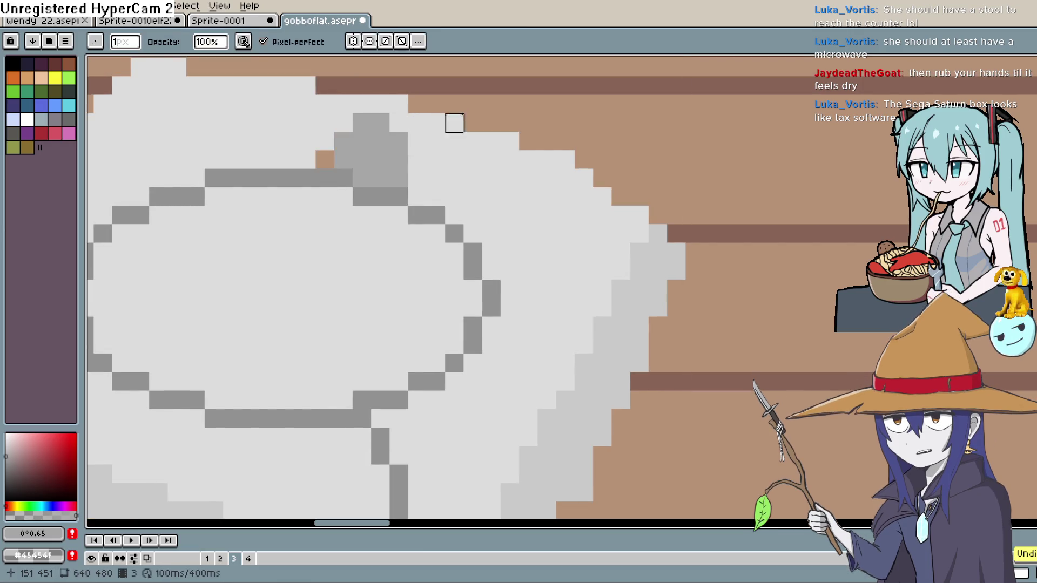
{"action": "left_click", "coordinate": [1029, 137]}
{"action": "left_click", "coordinate": [331, 108]}
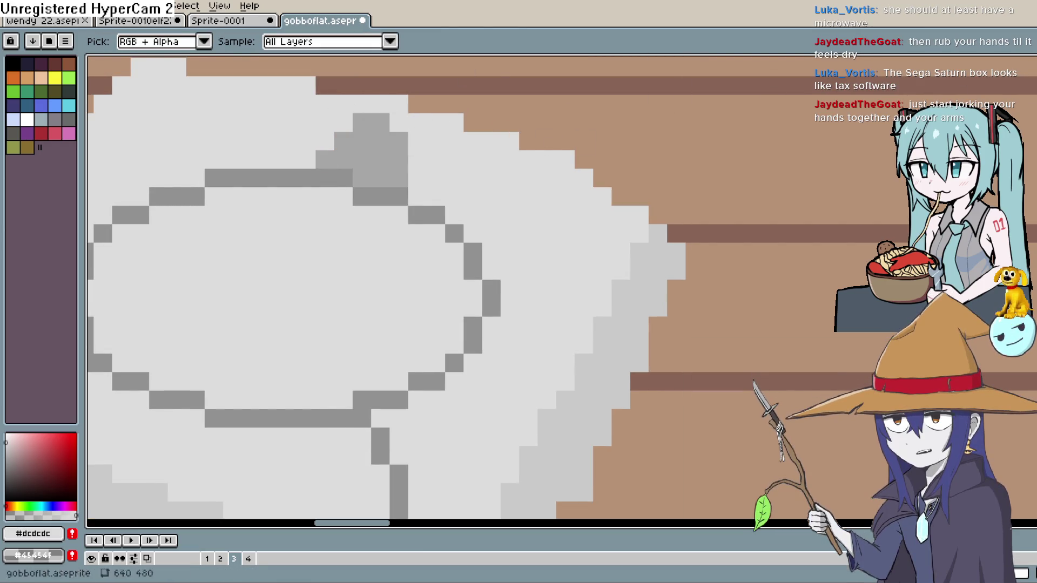
{"action": "left_click", "coordinate": [1029, 103]}
Paint over the stray grey pixels atop the oval outline with light grey #dcdcdc
{"action": "left_click", "coordinate": [325, 160]}
{"action": "left_click", "coordinate": [344, 141]}
{"action": "left_click", "coordinate": [362, 123]}
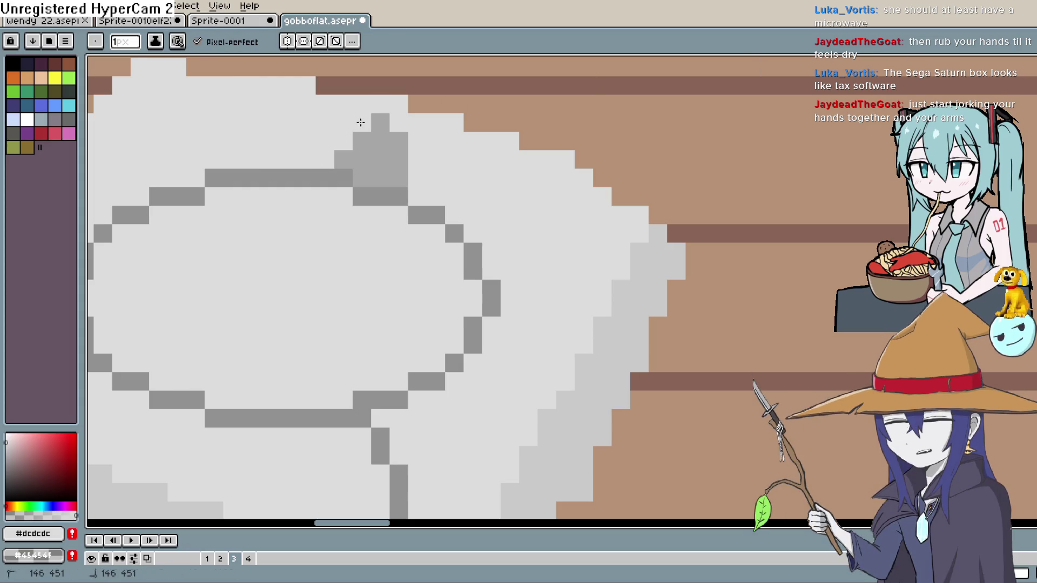
{"action": "left_click", "coordinate": [380, 123]}
{"action": "scroll", "coordinate": [382, 120], "scroll_direction": "down", "scroll_amount": 3}
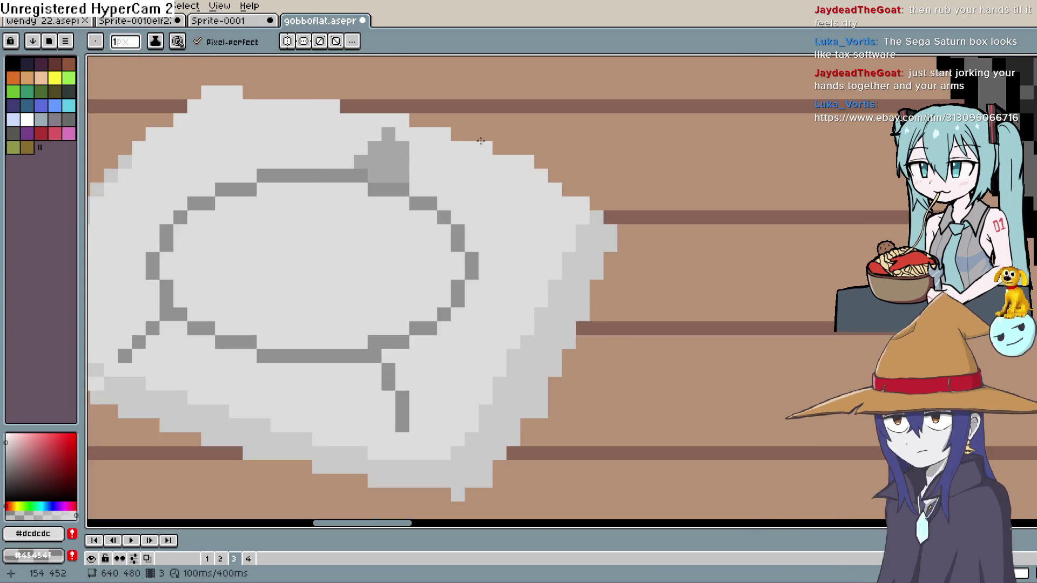
{"action": "scroll", "coordinate": [389, 129], "scroll_direction": "up", "scroll_amount": 3}
{"action": "left_click", "coordinate": [373, 140]}
{"action": "left_click", "coordinate": [392, 122]}
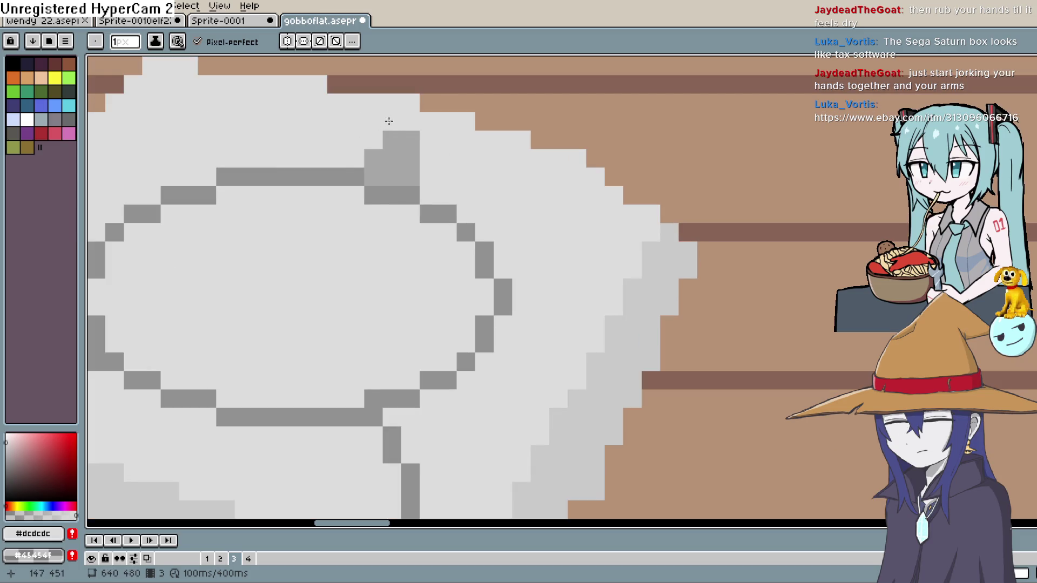
{"action": "left_click", "coordinate": [392, 140]}
{"action": "left_click", "coordinate": [410, 140]}
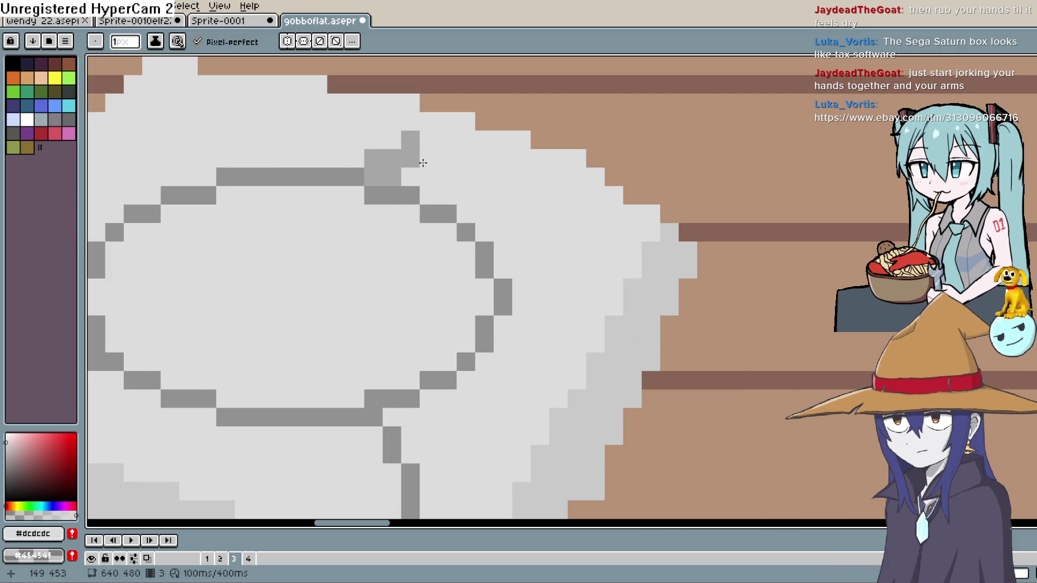
Clean the remaining stray grey pixels at the outline's top-right
{"action": "scroll", "coordinate": [423, 163], "scroll_direction": "down", "scroll_amount": 1}
{"action": "left_click", "coordinate": [394, 157]}
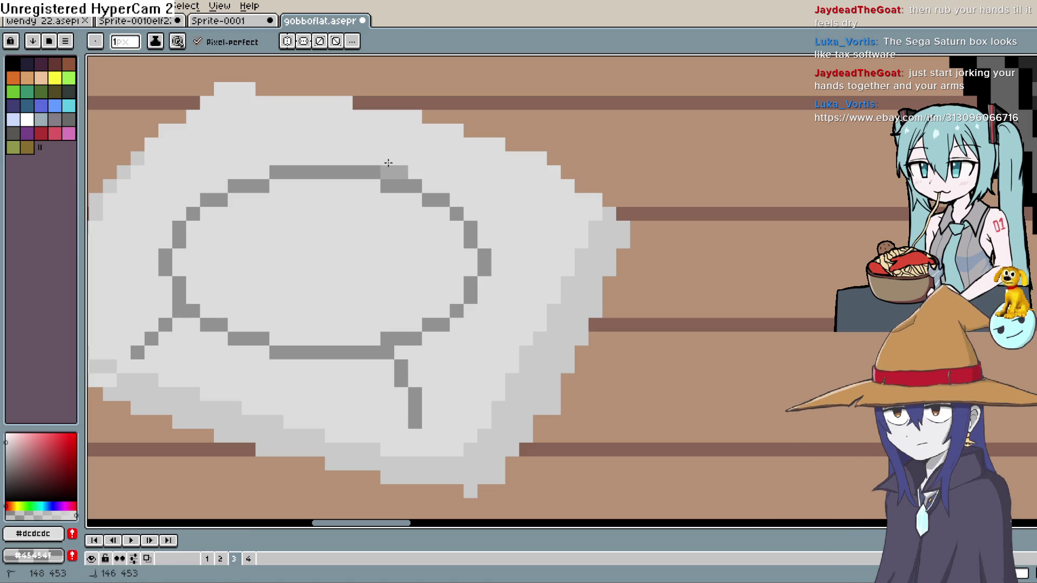
{"action": "left_click", "coordinate": [396, 170]}
{"action": "scroll", "coordinate": [489, 164], "scroll_direction": "down", "scroll_amount": 1}
{"action": "scroll", "coordinate": [488, 163], "scroll_direction": "down", "scroll_amount": 5}
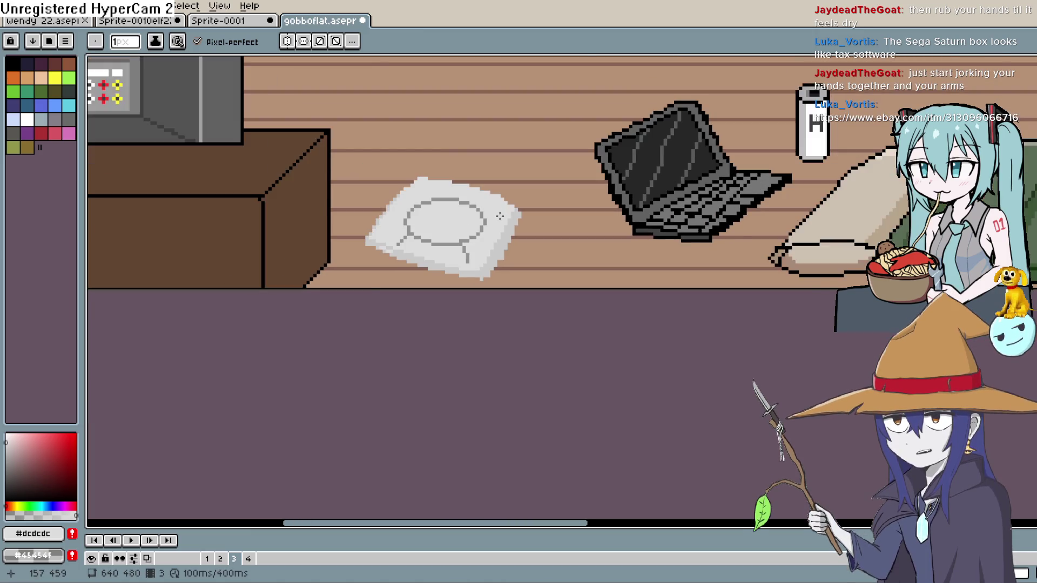
Sample grey #919191 and draw a second line along the oval's top and upper-left edge
{"action": "scroll", "coordinate": [537, 209], "scroll_direction": "up", "scroll_amount": 5}
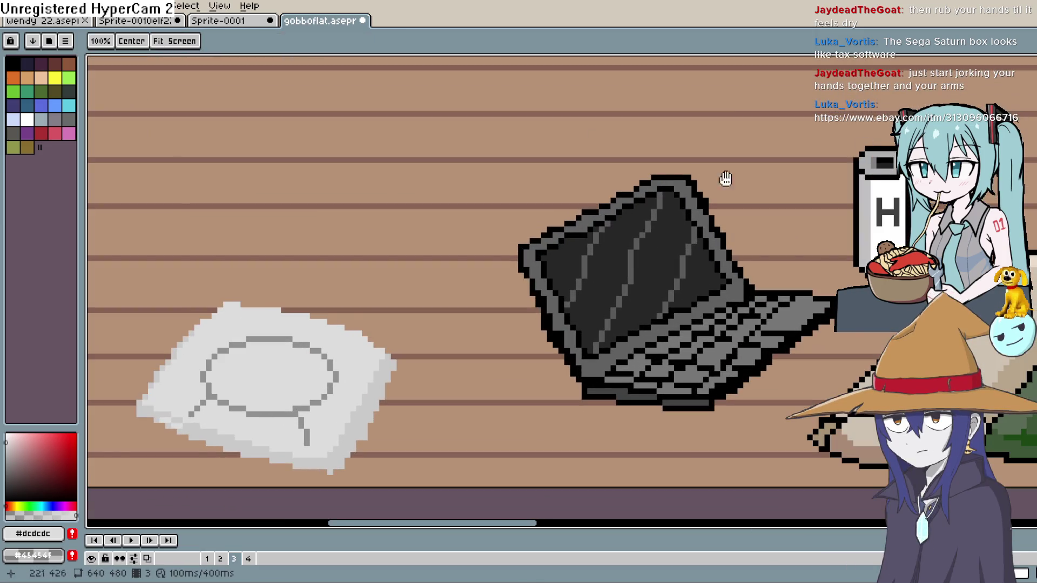
{"action": "left_click_drag", "start_coordinate": [327, 319], "coordinate": [529, 173]}
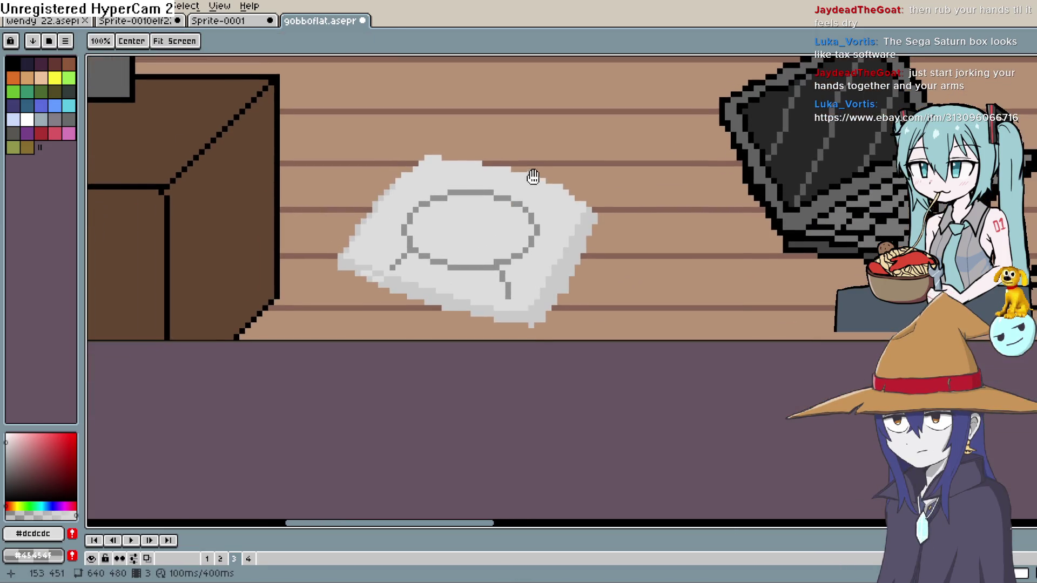
{"action": "left_click", "coordinate": [516, 162], "text": "alt"}
{"action": "scroll", "coordinate": [438, 203], "scroll_direction": "up", "scroll_amount": 3}
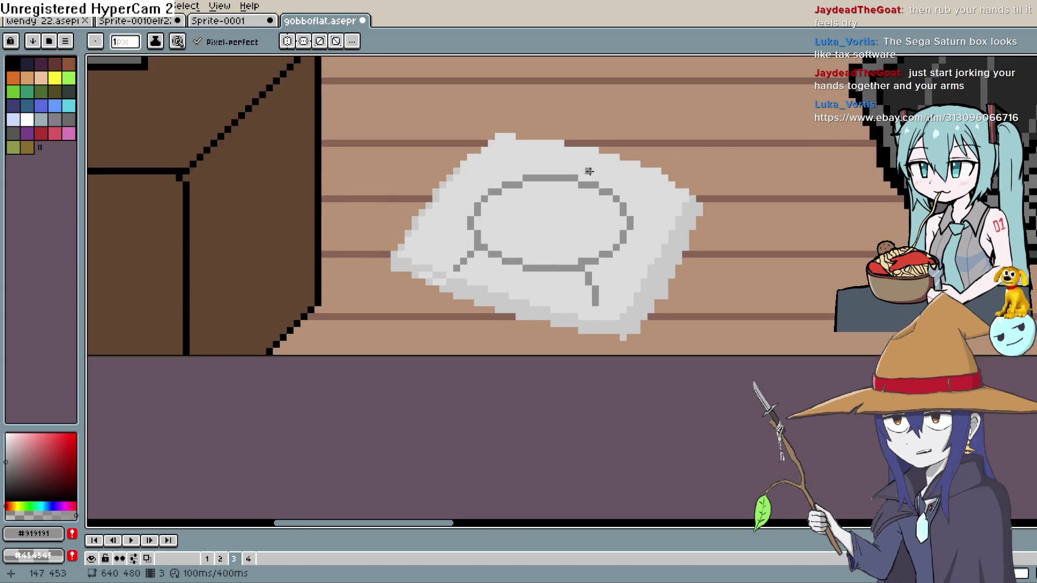
{"action": "mouse_move", "coordinate": [562, 171]}
{"action": "left_mouse_down"}
{"action": "mouse_move", "coordinate": [435, 167]}
{"action": "mouse_move", "coordinate": [372, 227]}
{"action": "mouse_move", "coordinate": [356, 291]}
{"action": "left_mouse_up"}
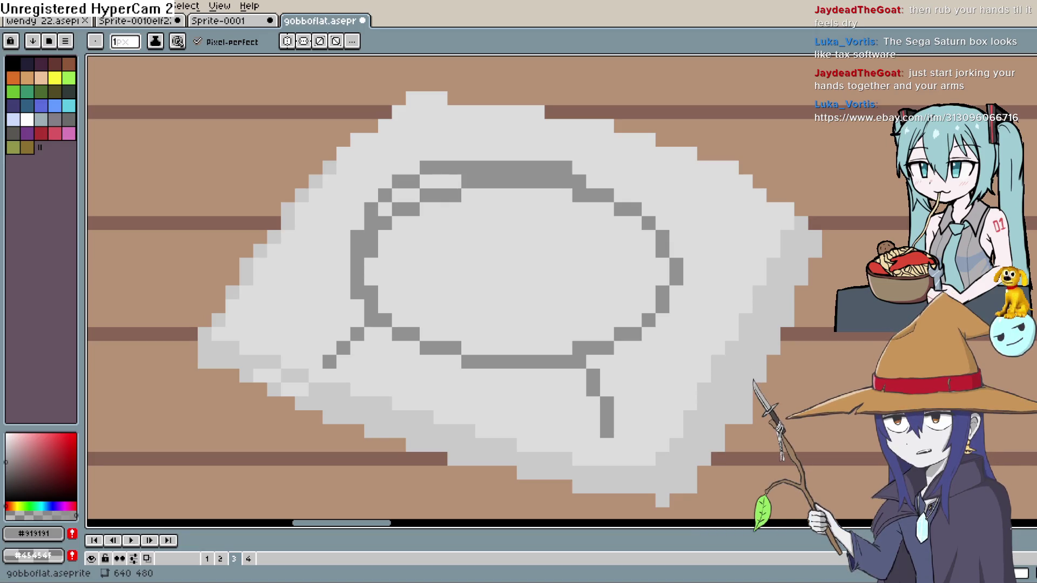
Paint out the extra top outline row and two stray grey pixels with #dcdcdc
{"action": "left_click", "coordinate": [600, 204], "text": "alt"}
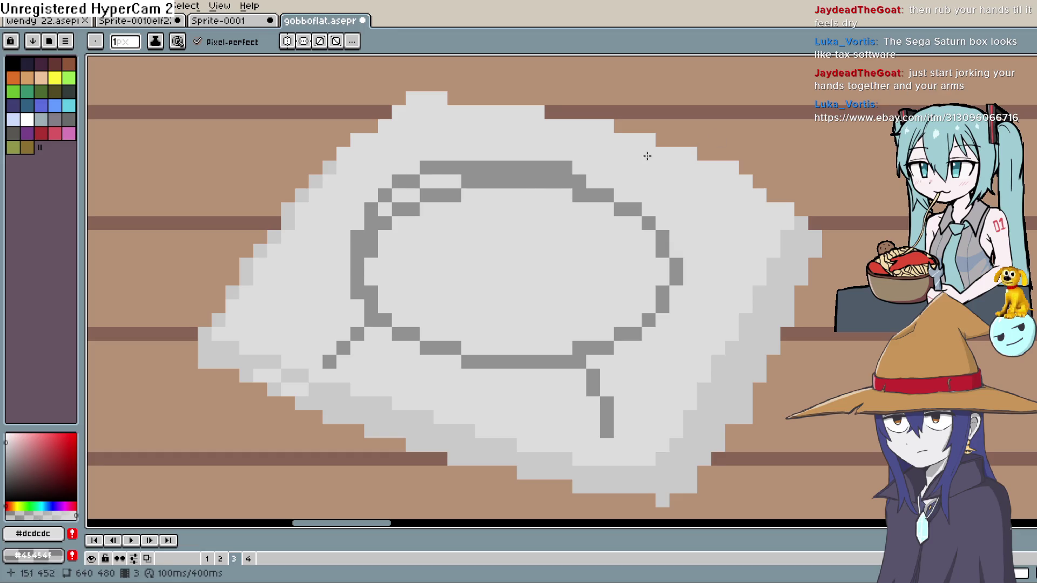
{"action": "left_click_drag", "start_coordinate": [563, 185], "coordinate": [462, 188]}
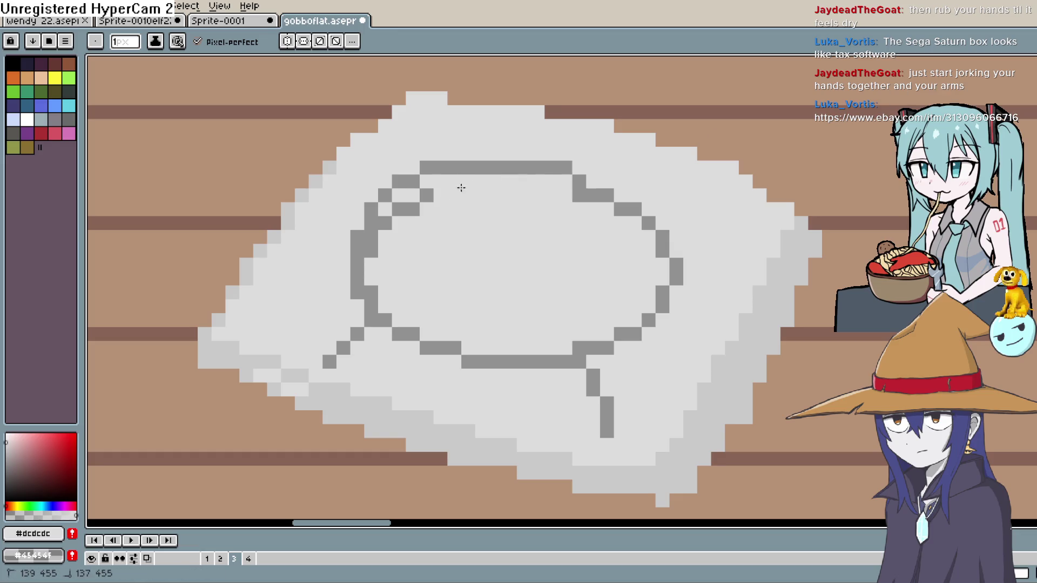
{"action": "left_click", "coordinate": [398, 209]}
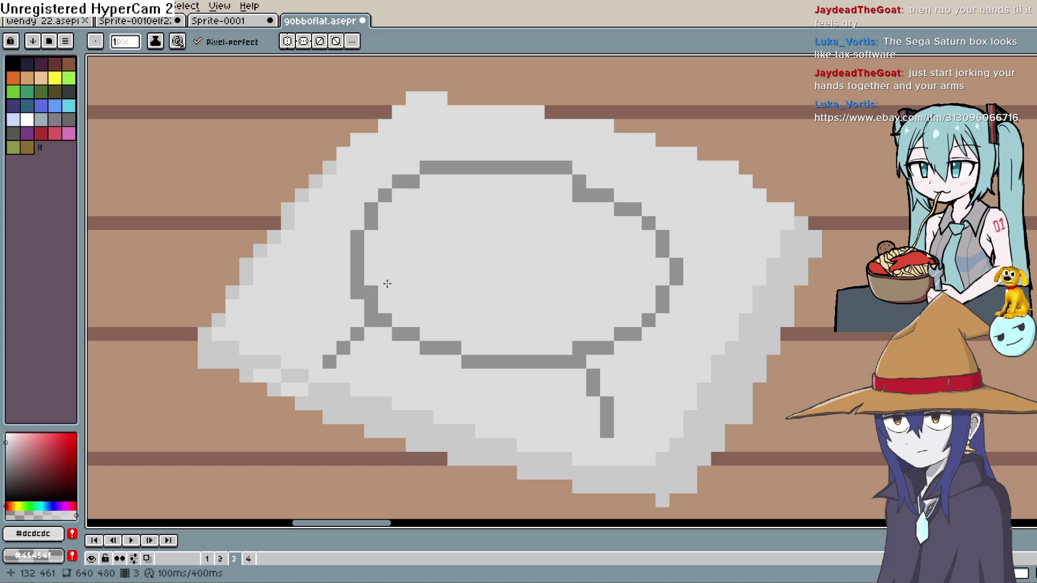
{"action": "left_click", "coordinate": [371, 292]}
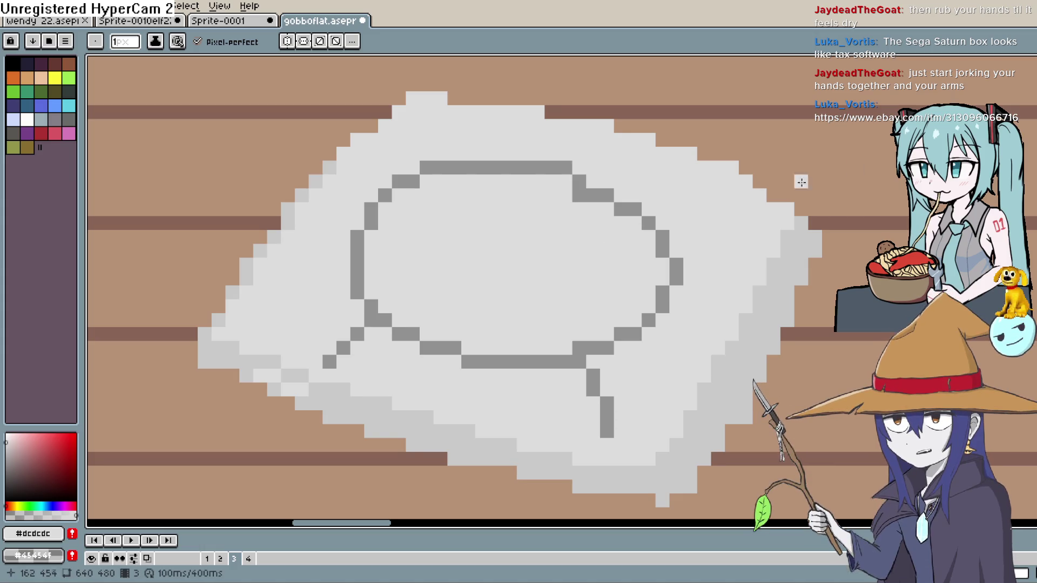
Re-sample #dcdcdc and paint out two grey pixels at the outline's top-right
{"action": "key", "text": "i"}
{"action": "left_click", "coordinate": [594, 194]}
{"action": "left_click_drag", "start_coordinate": [572, 273], "coordinate": [572, 232]}
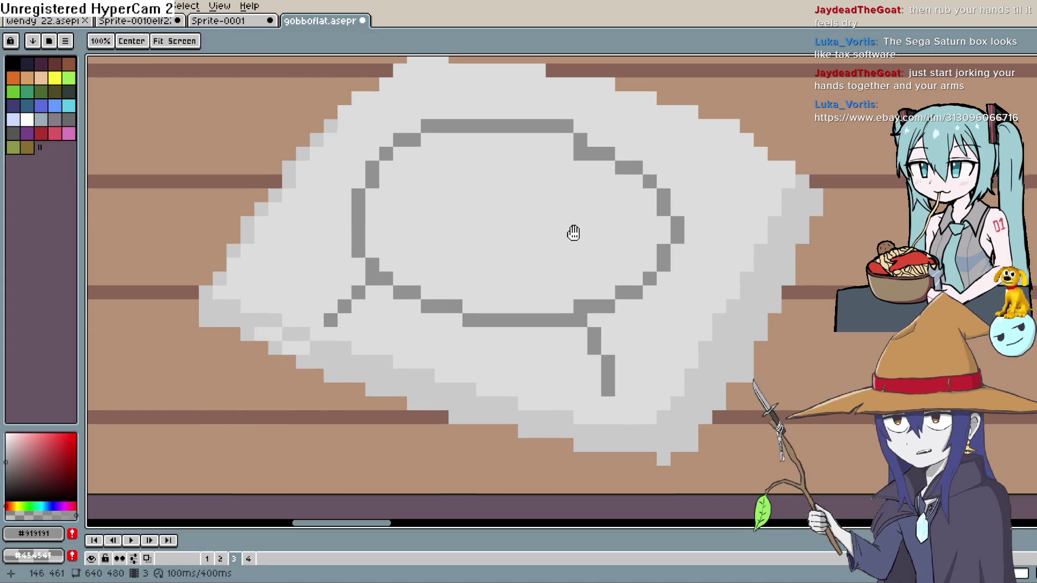
{"action": "key", "text": "b"}
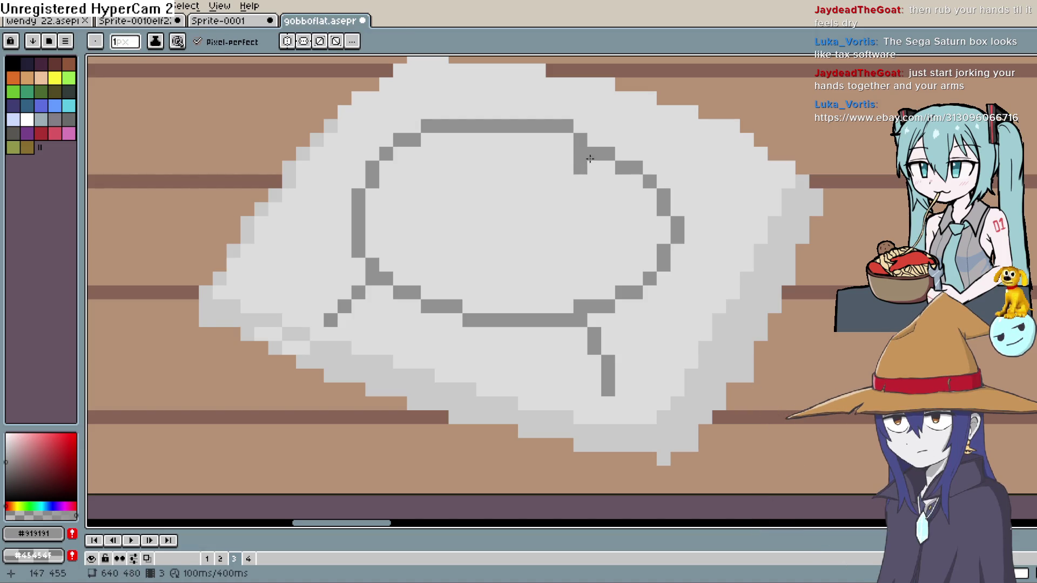
{"action": "key", "text": "i"}
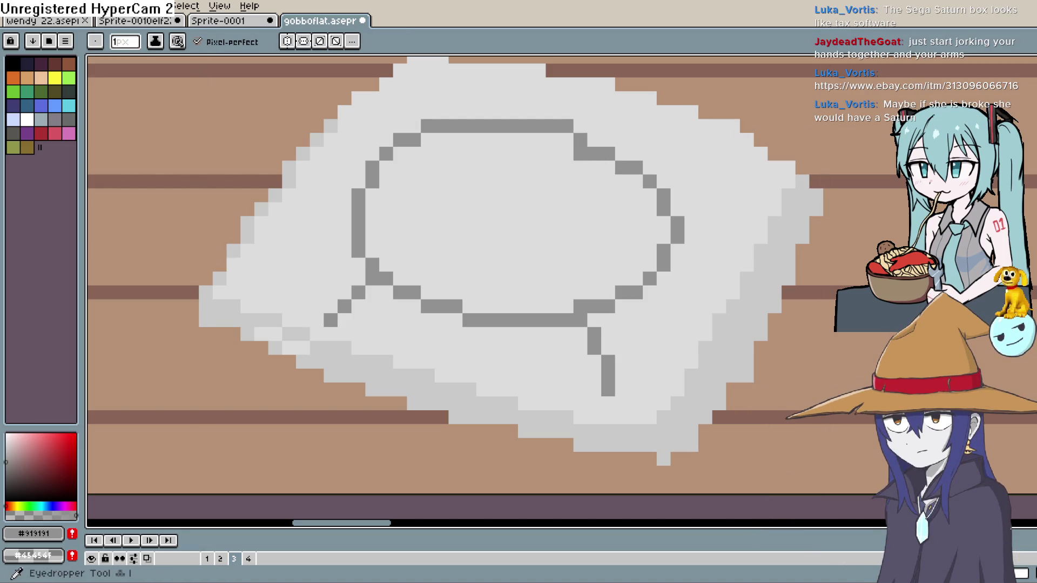
{"action": "left_click", "coordinate": [702, 169]}
{"action": "key", "text": "b"}
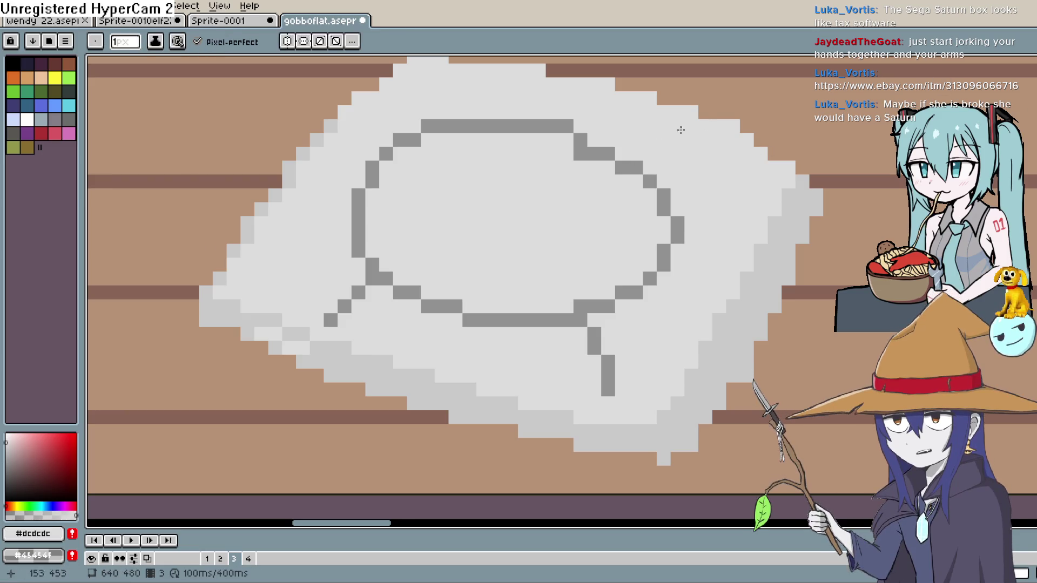
{"action": "left_click_drag", "start_coordinate": [579, 153], "coordinate": [591, 157]}
{"action": "scroll", "coordinate": [591, 157], "scroll_direction": "down", "scroll_amount": 10}
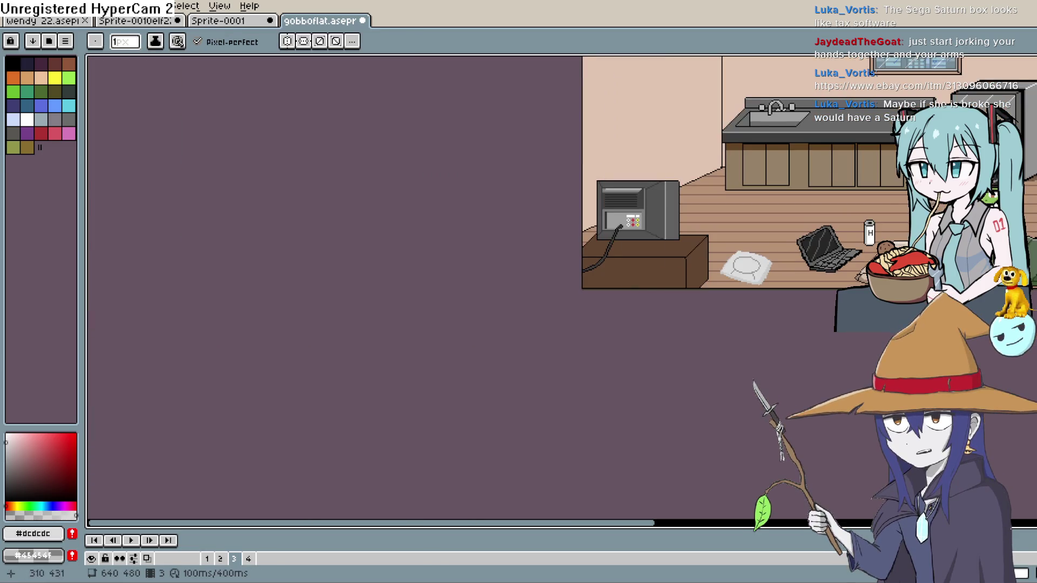
{"action": "scroll", "coordinate": [625, 220], "scroll_direction": "right", "scroll_amount": 5}
{"action": "scroll", "coordinate": [625, 220], "scroll_direction": "up", "scroll_amount": 3}
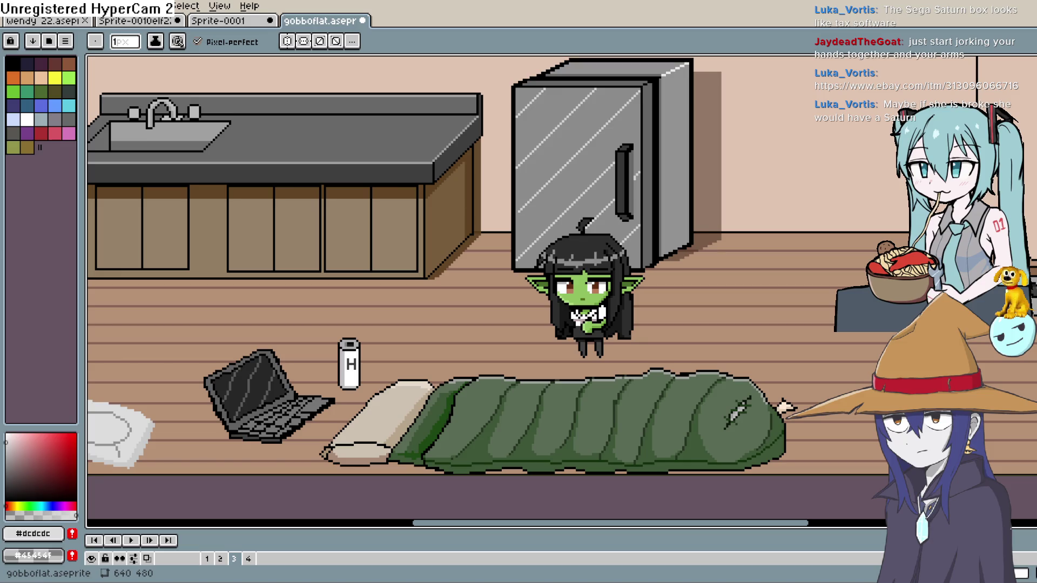
In Construct 3, view the groundfloor1 layout and officelobby1 floor sprite, then minimize the editor
{"action": "key", "text": "alt+Tab"}
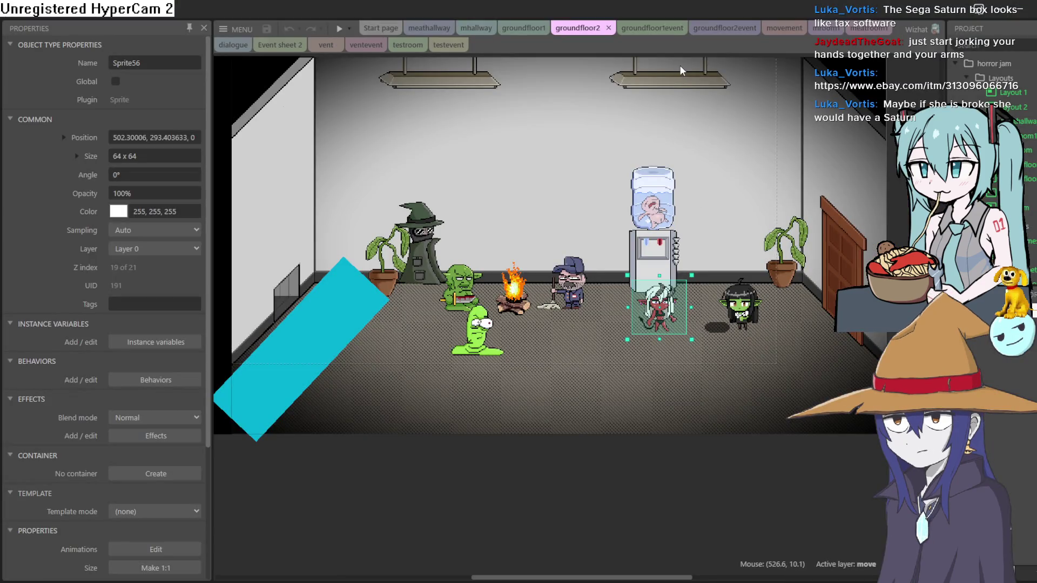
{"action": "left_click", "coordinate": [515, 32]}
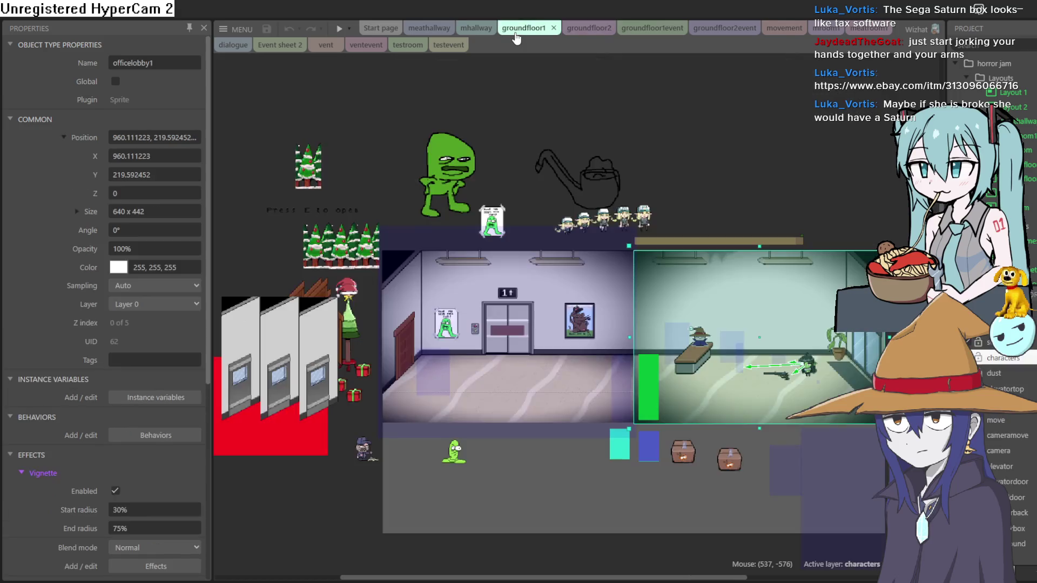
{"action": "scroll", "coordinate": [595, 341], "scroll_direction": "up", "scroll_amount": 5}
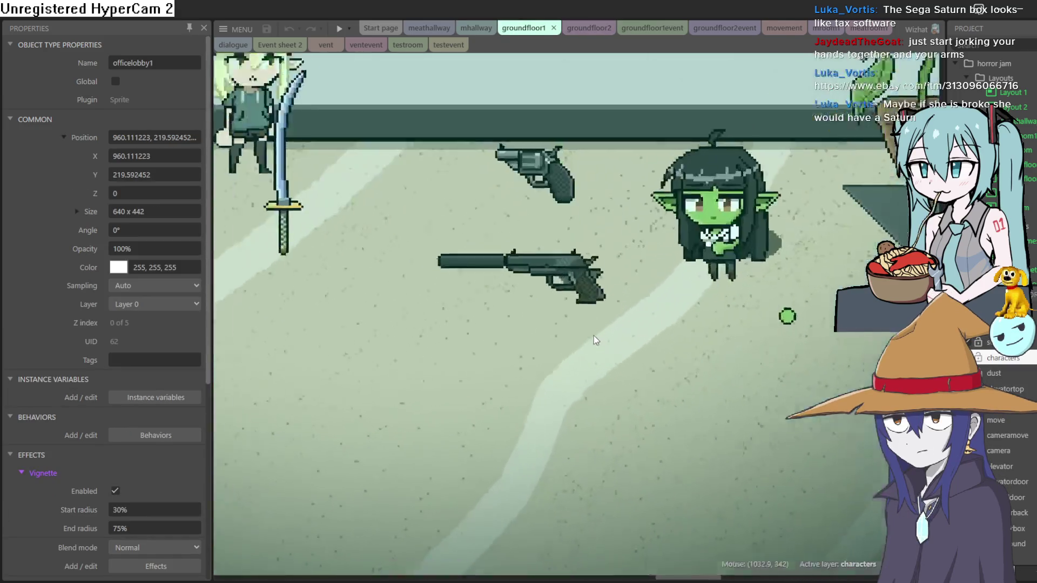
{"action": "scroll", "coordinate": [678, 312], "scroll_direction": "down", "scroll_amount": 4}
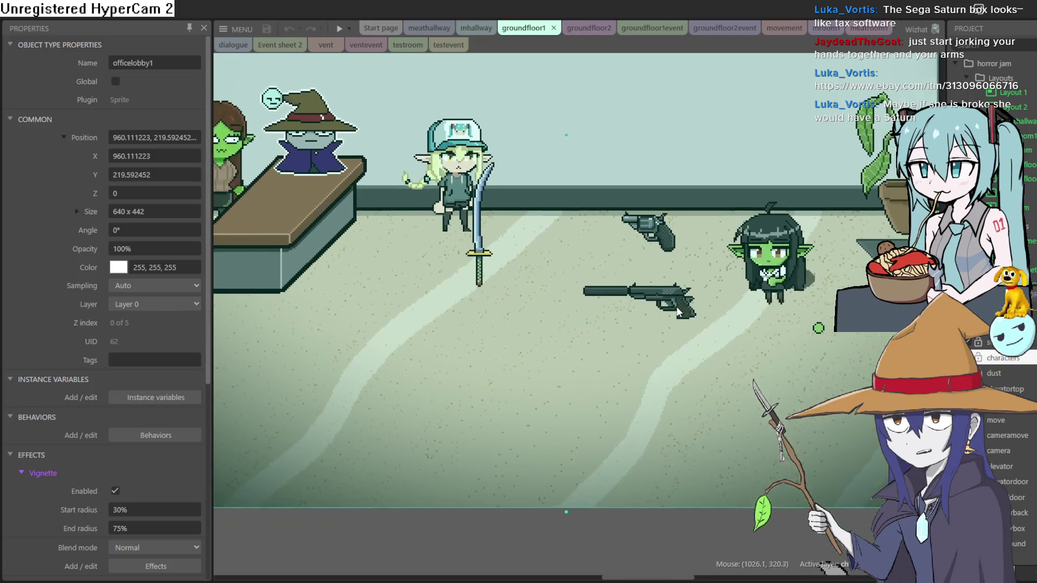
{"action": "scroll", "coordinate": [640, 421], "scroll_direction": "down", "scroll_amount": 2}
{"action": "left_click", "coordinate": [637, 433]}
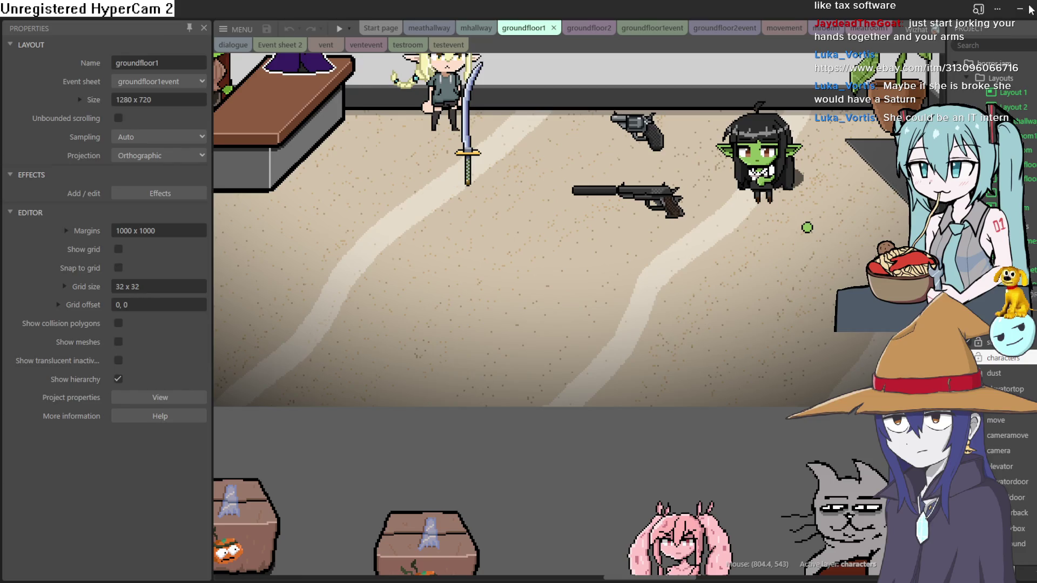
{"action": "left_click", "coordinate": [486, 297]}
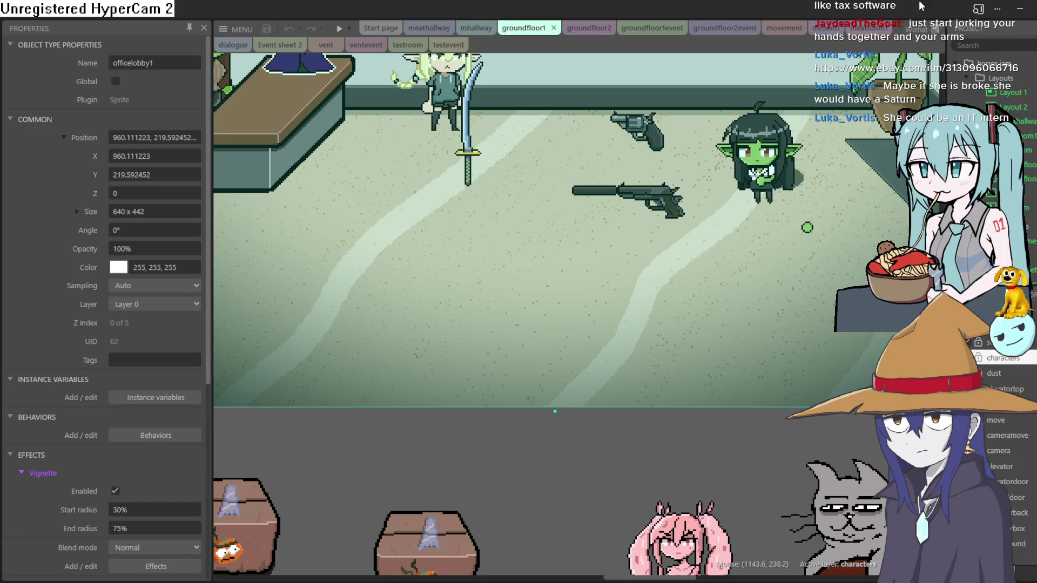
{"action": "left_click", "coordinate": [1021, 10]}
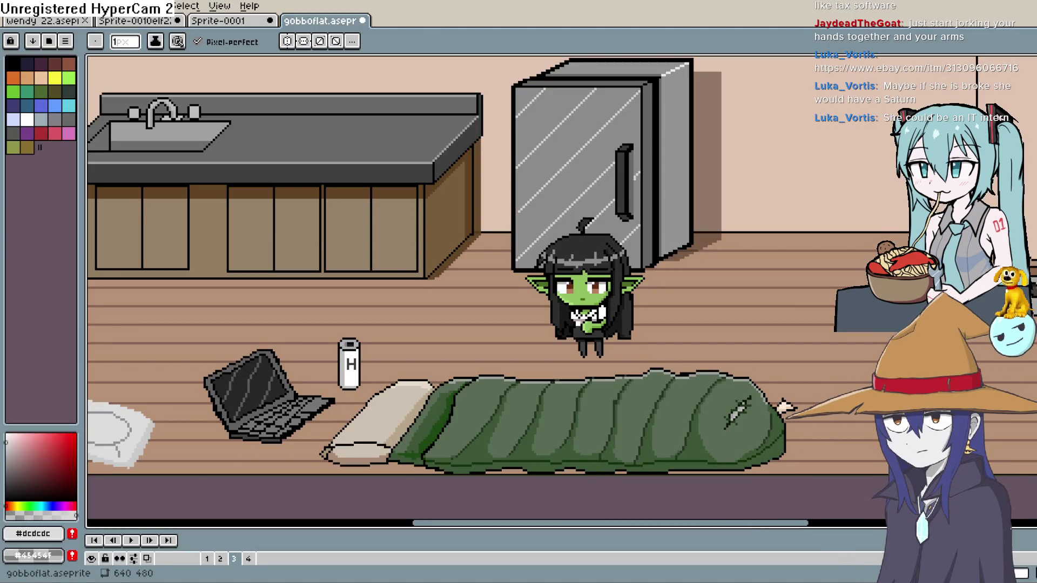
Pan the gobboflat room scene sideways on the canvas
{"action": "left_click_drag", "start_coordinate": [762, 234], "coordinate": [679, 255]}
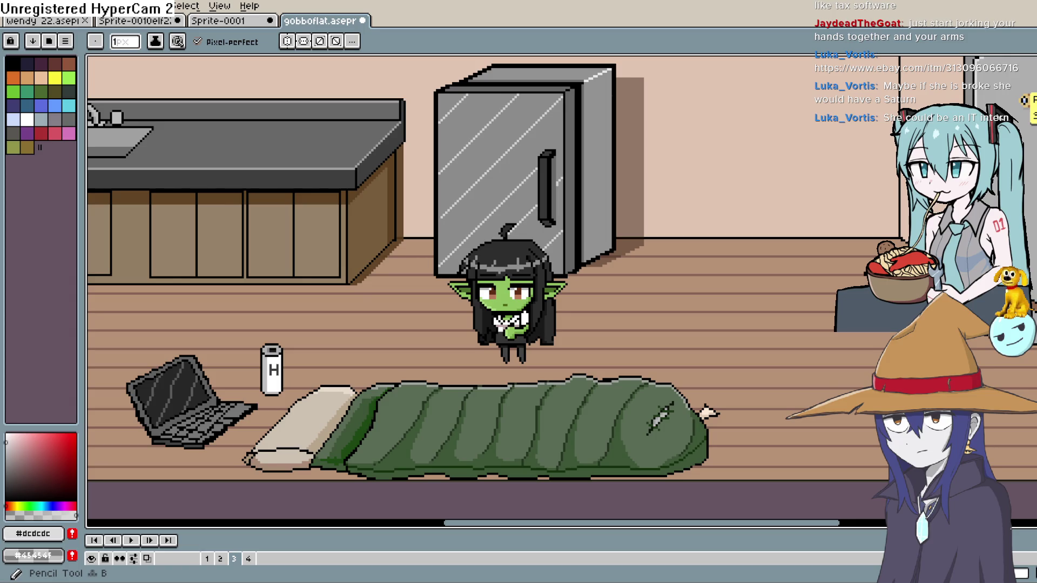
Flip to Construct 3 and straight back to the goblin room sprite in Aseprite
{"action": "key", "text": "alt+Tab"}
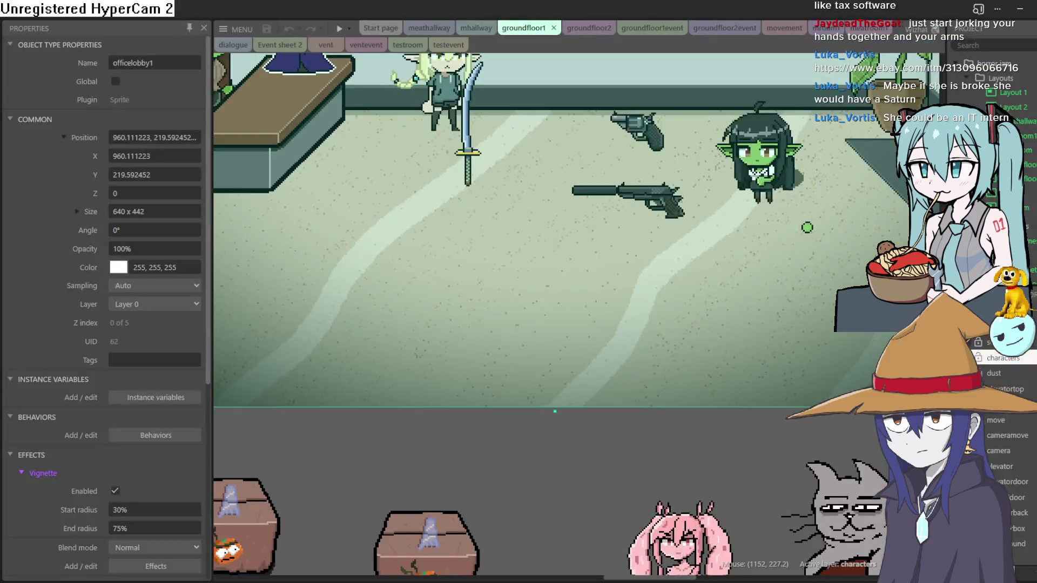
{"action": "key", "text": "alt+Tab"}
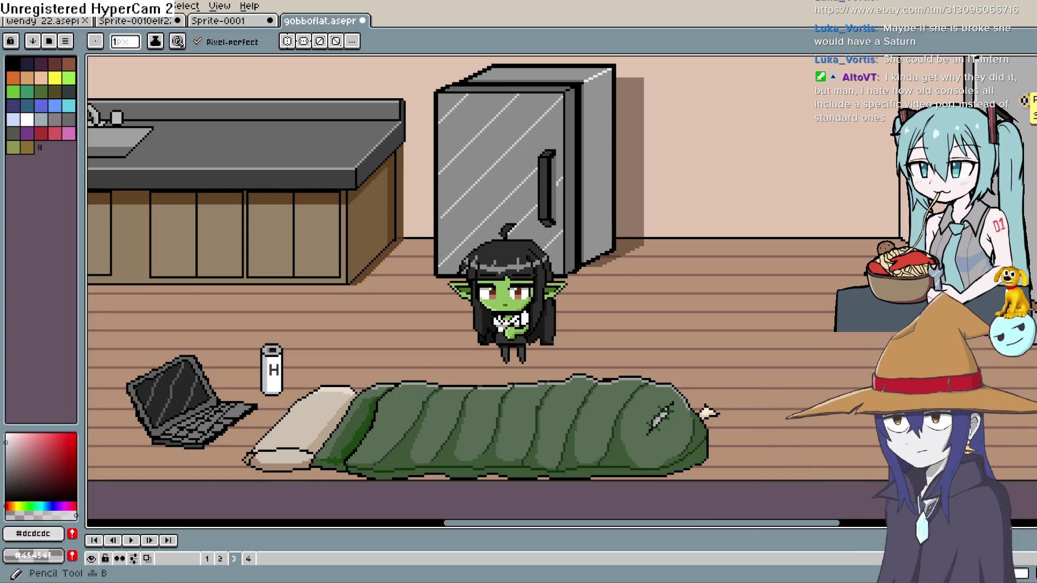
Lighten part of the plate's top outline, undoing the last lightened pixel
{"action": "scroll", "coordinate": [465, 265], "scroll_direction": "down", "scroll_amount": 3}
{"action": "scroll", "coordinate": [465, 265], "scroll_direction": "left", "scroll_amount": 8}
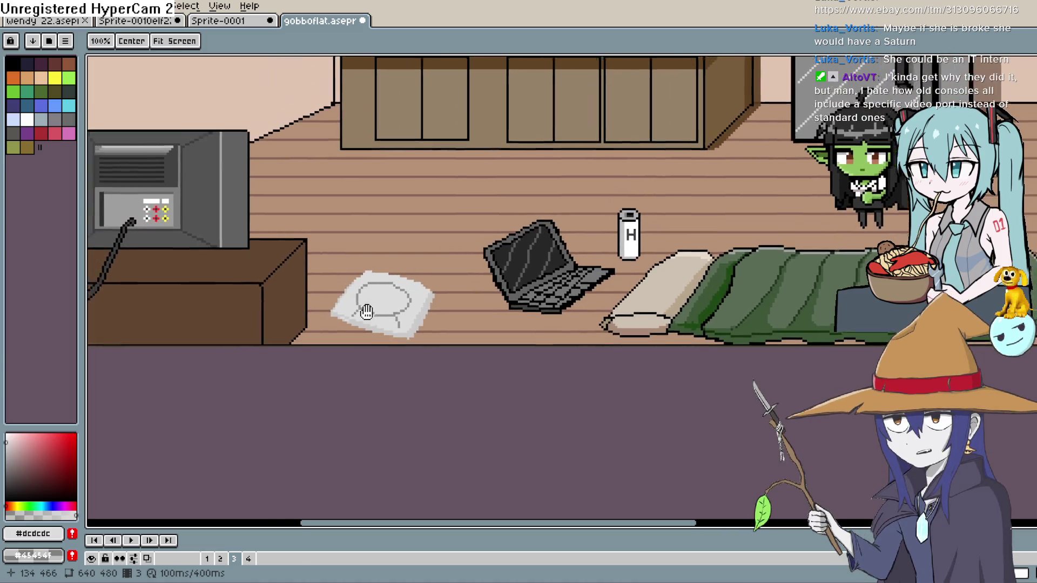
{"action": "scroll", "coordinate": [495, 259], "scroll_direction": "up", "scroll_amount": 3}
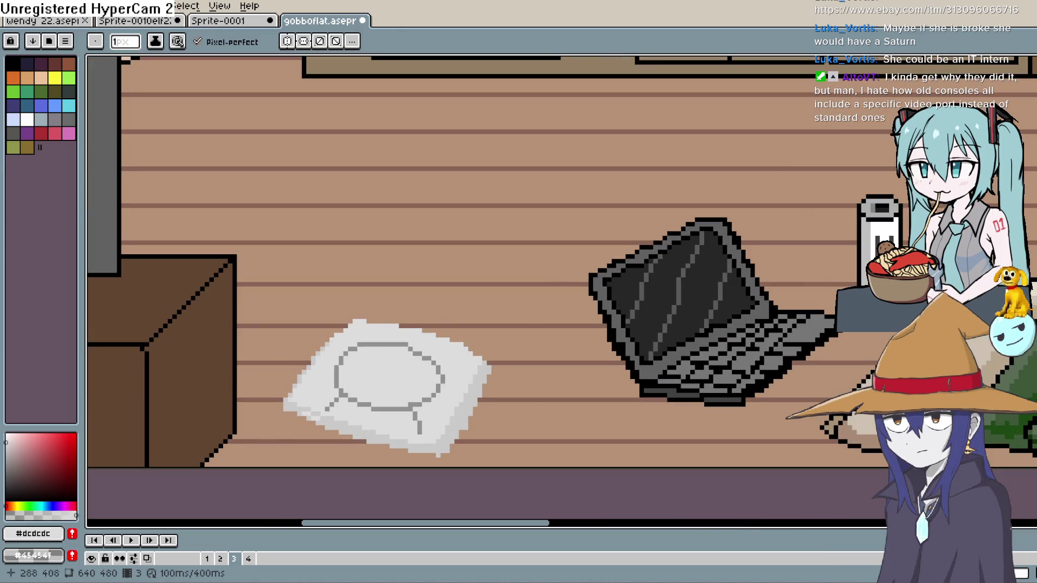
{"action": "key", "text": "i"}
{"action": "scroll", "coordinate": [474, 273], "scroll_direction": "up", "scroll_amount": 3}
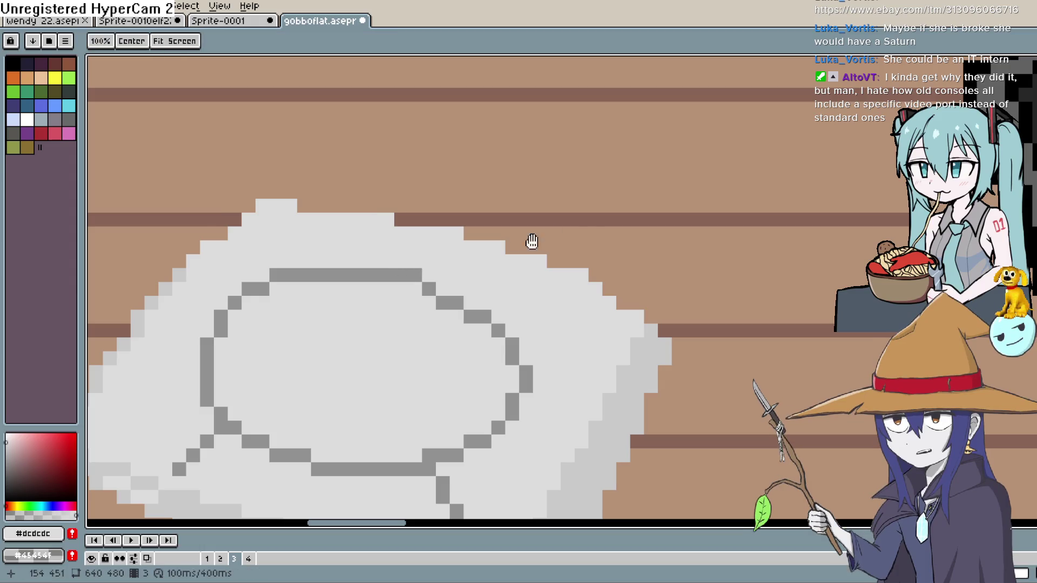
{"action": "left_click_drag", "start_coordinate": [533, 241], "coordinate": [614, 187]}
{"action": "key", "text": "b"}
{"action": "mouse_move", "coordinate": [440, 226]}
{"action": "left_mouse_down"}
{"action": "mouse_move", "coordinate": [372, 227]}
{"action": "mouse_move", "coordinate": [330, 254]}
{"action": "left_mouse_up"}
{"action": "left_click", "coordinate": [468, 222]}
{"action": "key", "text": "ctrl+z"}
{"action": "key", "text": "ctrl+z"}
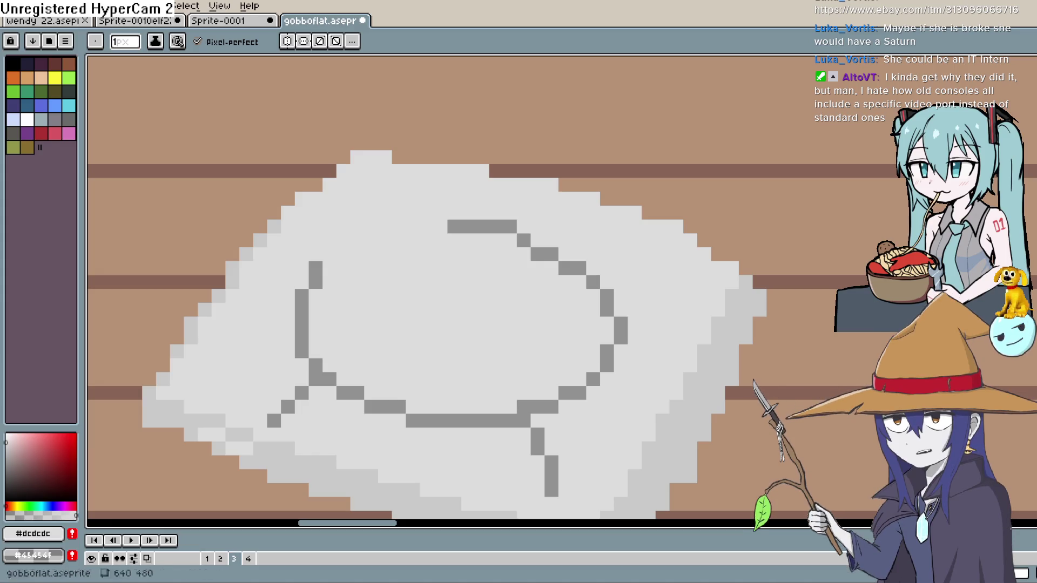
Draw #919191 pixels stepping the outline's top-left corner down into its left side, then re-sample #dcdcdc
{"action": "key", "text": "z"}
{"action": "key", "text": "i"}
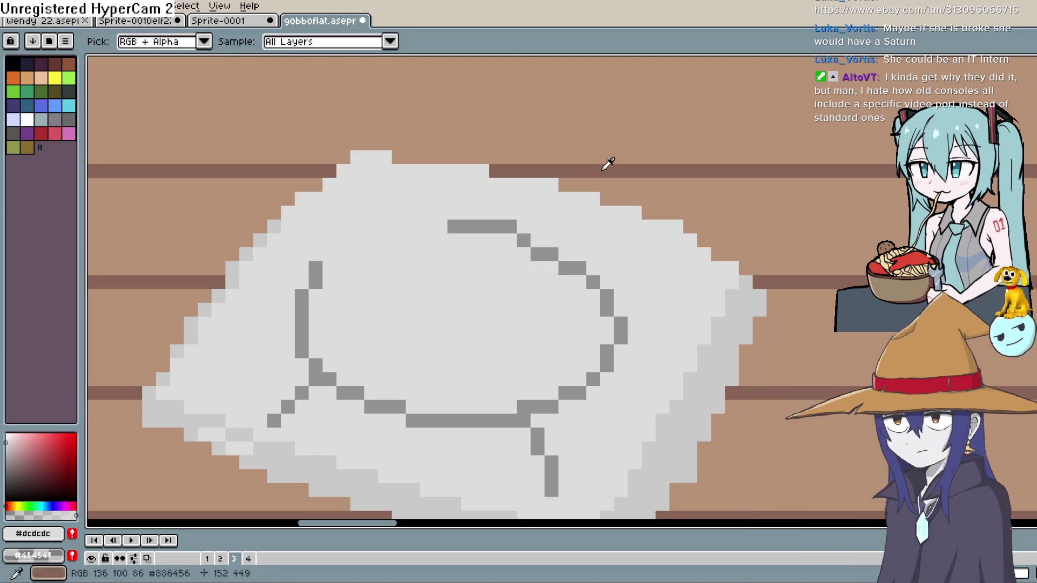
{"action": "left_click", "coordinate": [495, 227]}
{"action": "key", "text": "b"}
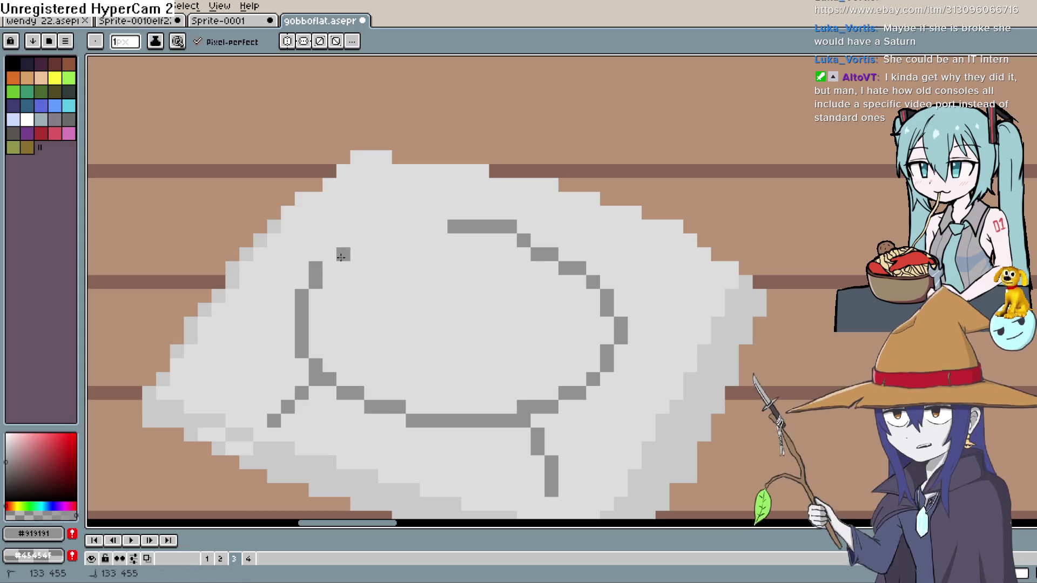
{"action": "left_click", "coordinate": [329, 282]}
{"action": "left_click", "coordinate": [330, 295]}
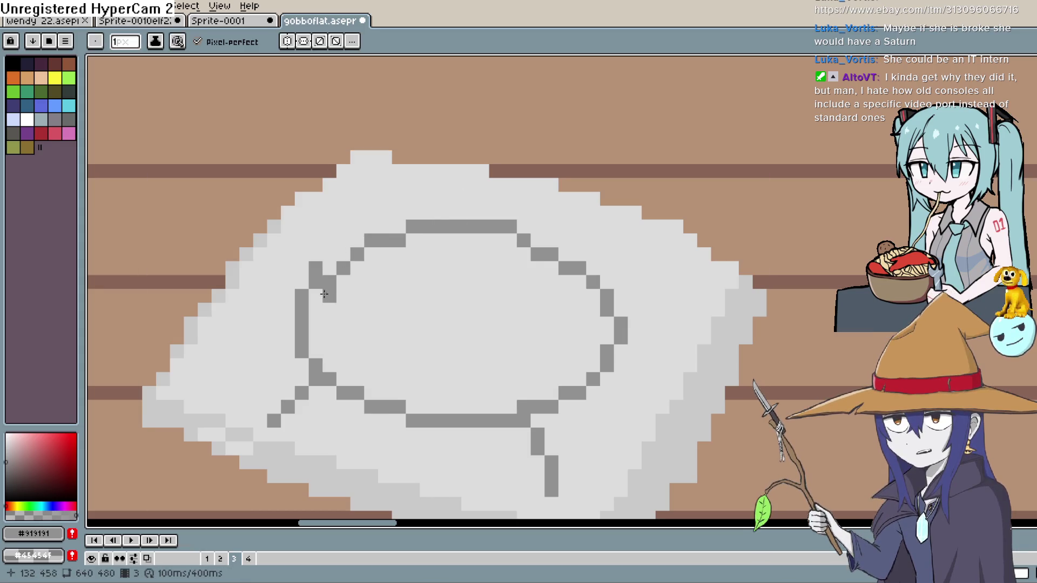
{"action": "left_click", "coordinate": [316, 282]}
{"action": "left_click", "coordinate": [316, 309]}
{"action": "mouse_move", "coordinate": [344, 262]}
{"action": "left_mouse_down"}
{"action": "mouse_move", "coordinate": [448, 226]}
{"action": "mouse_move", "coordinate": [330, 268]}
{"action": "mouse_move", "coordinate": [319, 304]}
{"action": "left_mouse_up"}
{"action": "key", "text": "ctrl+z"}
{"action": "left_click", "coordinate": [320, 304]}
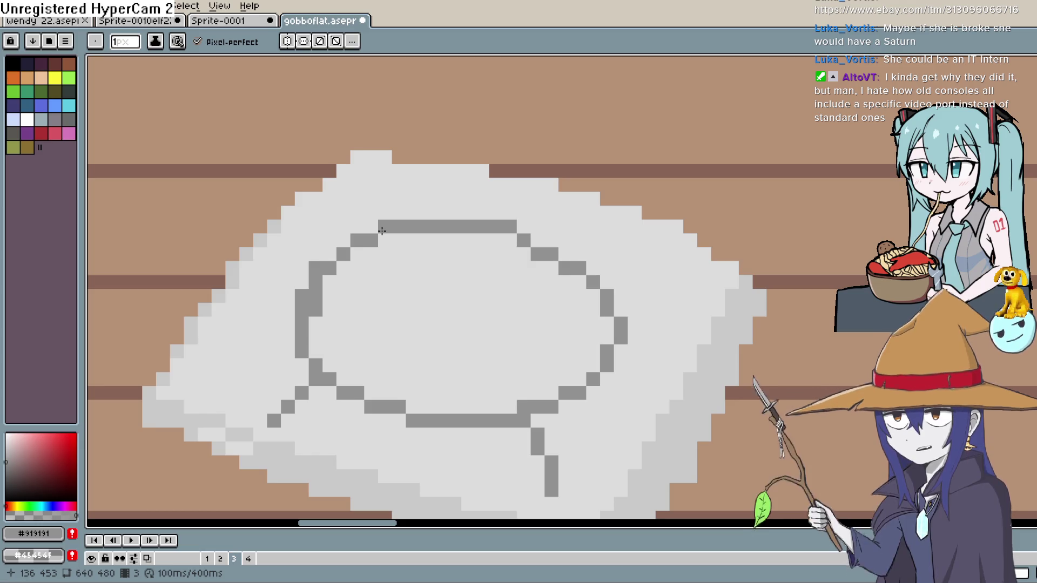
{"action": "key", "text": "i"}
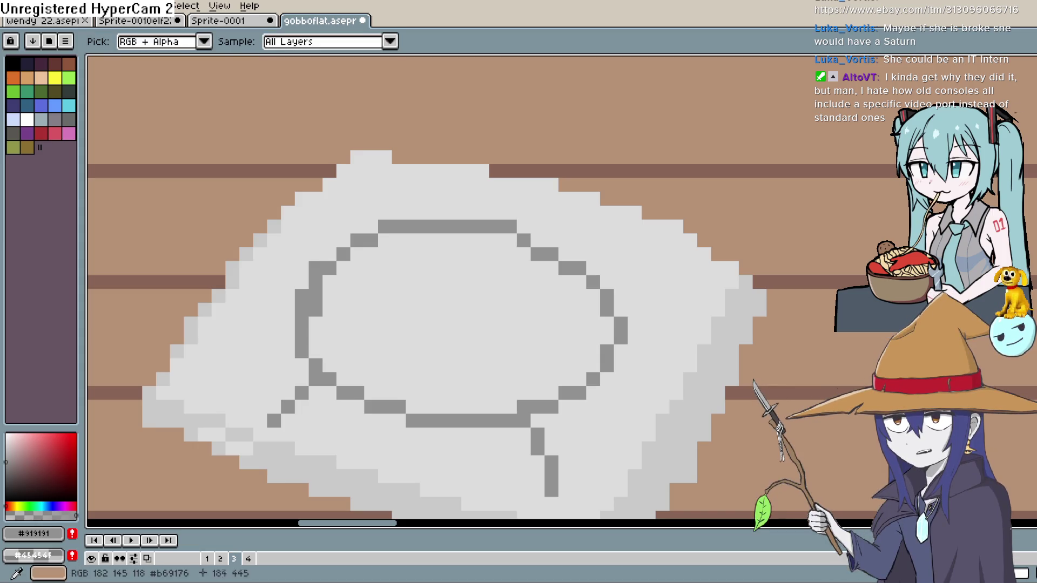
{"action": "left_click", "coordinate": [418, 287]}
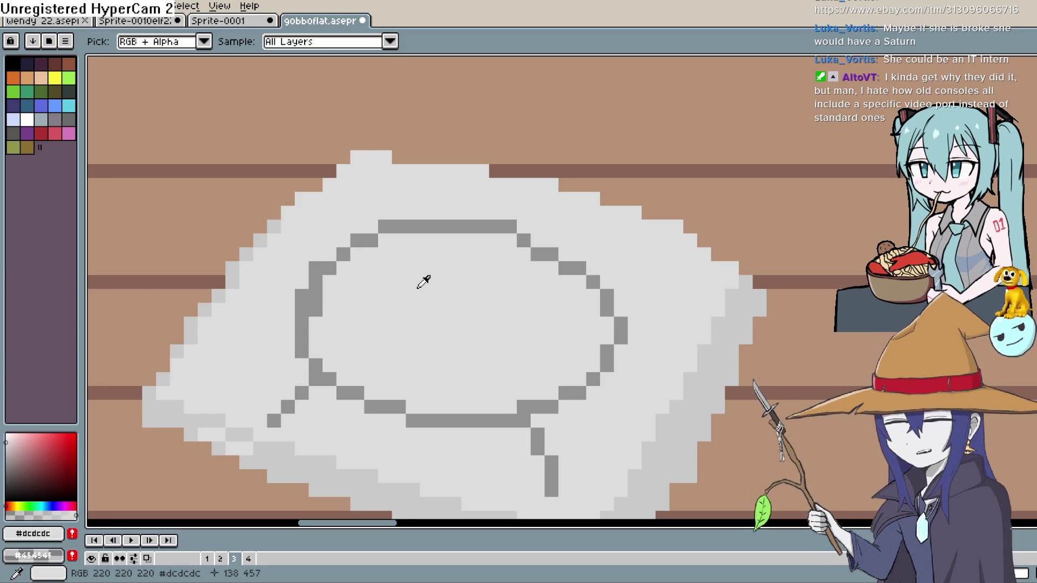
{"action": "scroll", "coordinate": [424, 280], "scroll_direction": "down", "scroll_amount": 1}
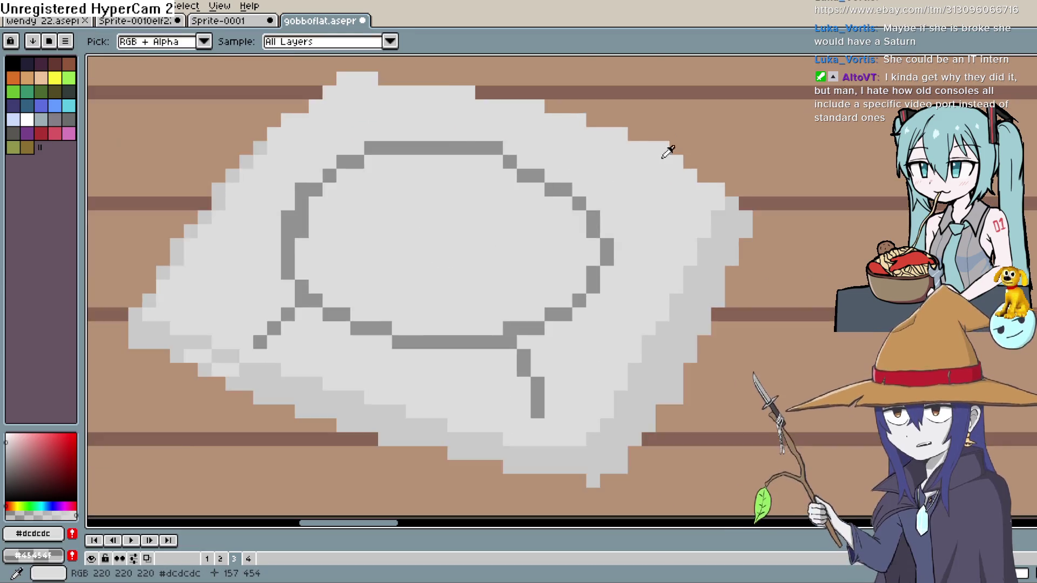
{"action": "scroll", "coordinate": [754, 136], "scroll_direction": "down", "scroll_amount": 1}
{"action": "scroll", "coordinate": [755, 136], "scroll_direction": "down", "scroll_amount": 3}
{"action": "left_click_drag", "start_coordinate": [755, 137], "coordinate": [714, 231]}
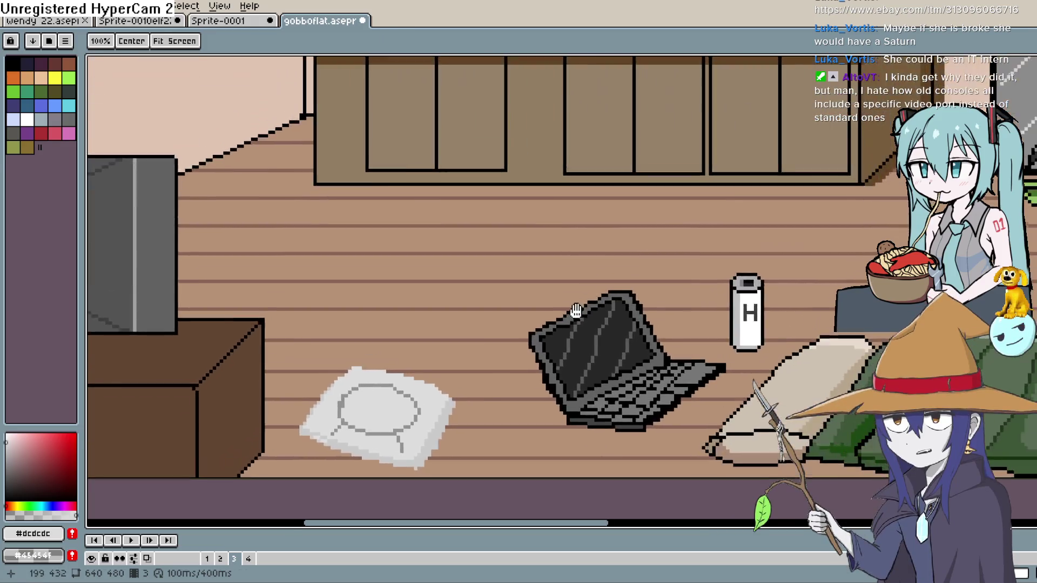
{"action": "scroll", "coordinate": [715, 231], "scroll_direction": "down", "scroll_amount": 1}
{"action": "scroll", "coordinate": [714, 216], "scroll_direction": "up", "scroll_amount": 1}
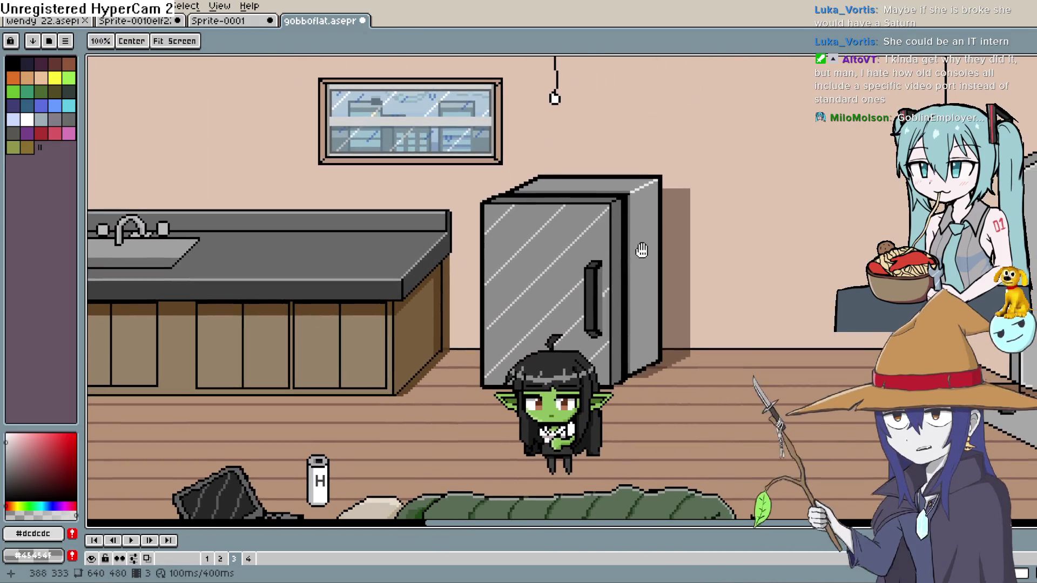
{"action": "scroll", "coordinate": [714, 207], "scroll_direction": "down", "scroll_amount": 2}
{"action": "scroll", "coordinate": [791, 209], "scroll_direction": "up", "scroll_amount": 1}
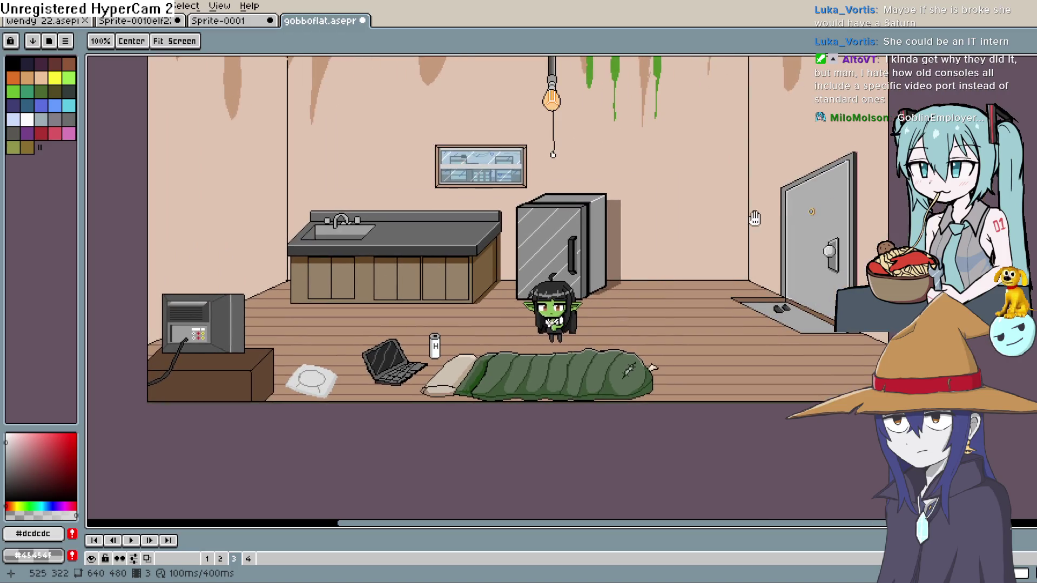
{"action": "left_click_drag", "start_coordinate": [752, 215], "coordinate": [725, 331]}
{"action": "scroll", "coordinate": [695, 274], "scroll_direction": "up", "scroll_amount": 3}
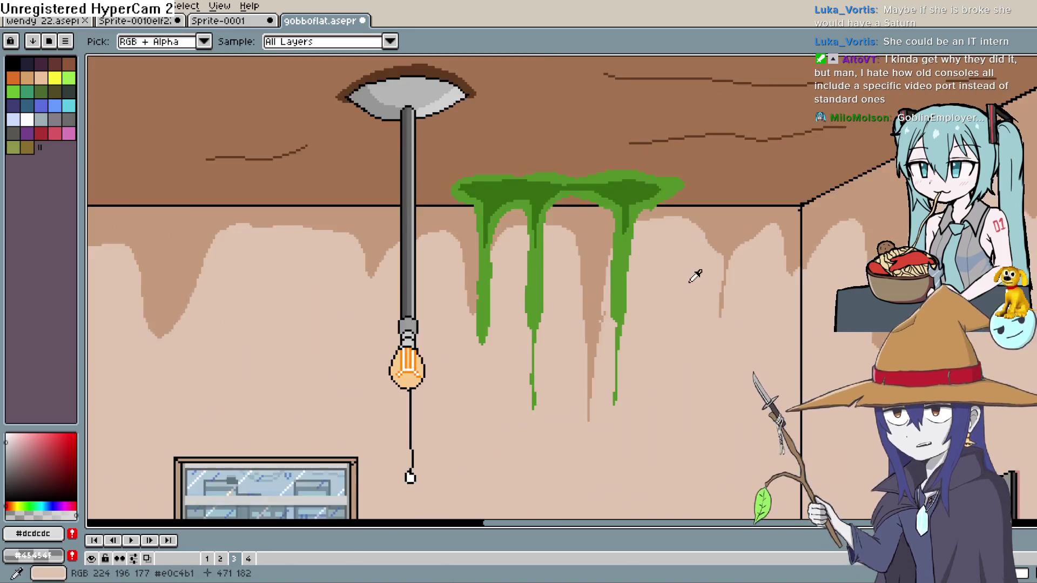
{"action": "scroll", "coordinate": [702, 216], "scroll_direction": "down", "scroll_amount": 3}
{"action": "scroll", "coordinate": [688, 169], "scroll_direction": "up", "scroll_amount": 1}
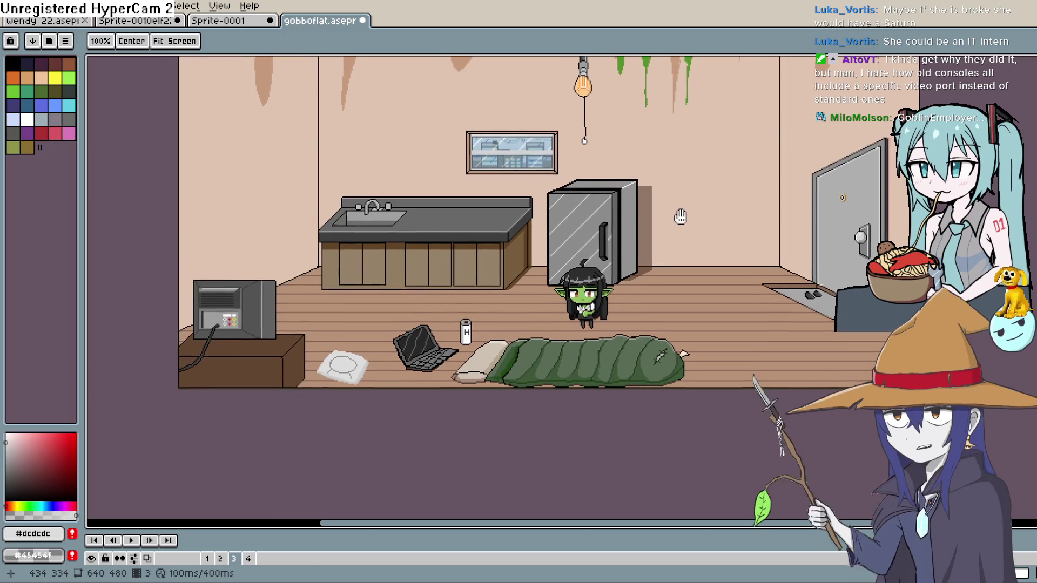
{"action": "left_click_drag", "start_coordinate": [687, 217], "coordinate": [711, 263]}
{"action": "key", "text": "i"}
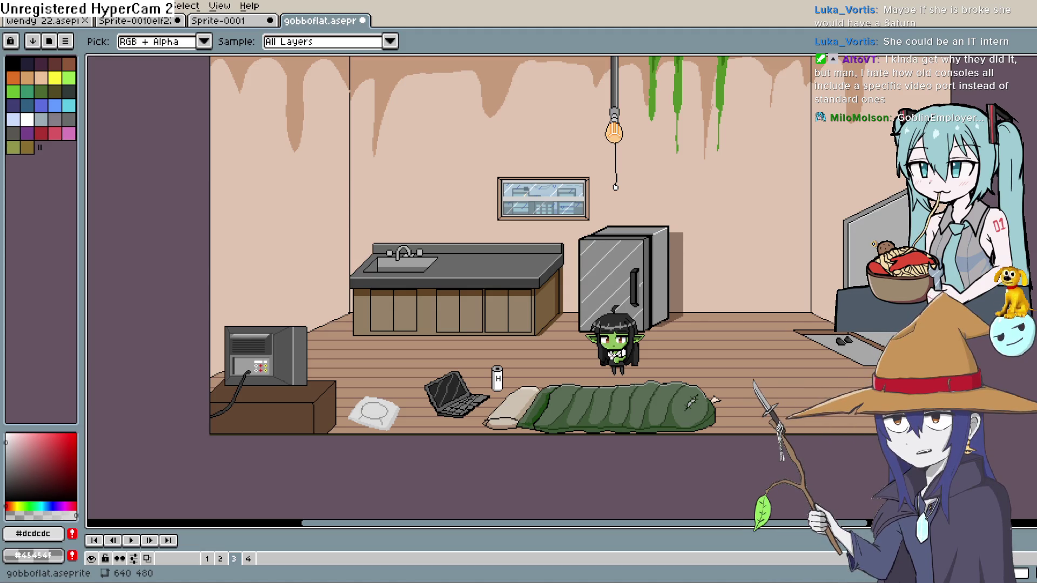
{"action": "left_click_drag", "start_coordinate": [387, 391], "coordinate": [470, 325]}
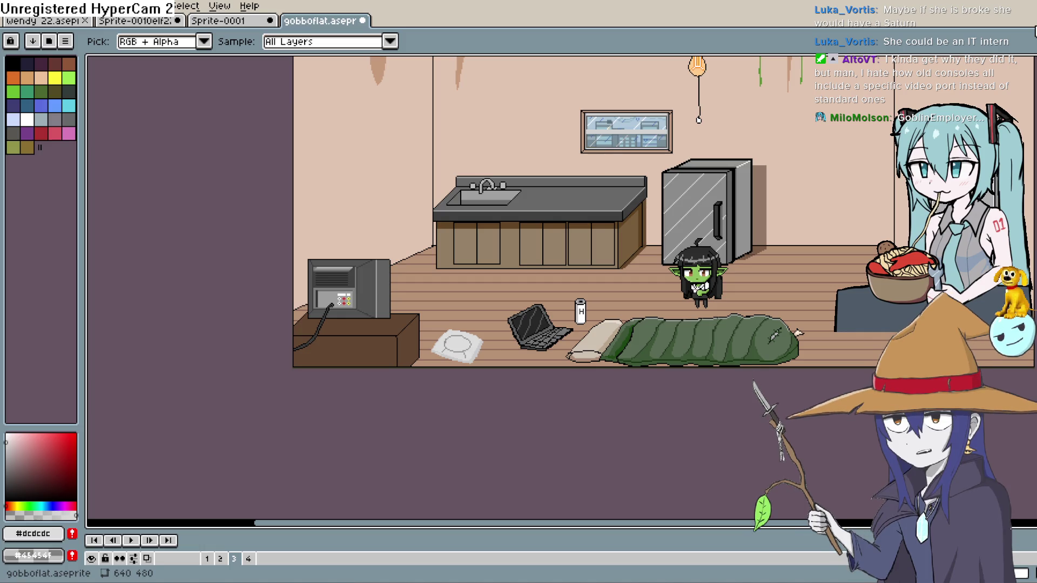
{"action": "mouse_move", "coordinate": [821, 151]}
{"action": "left_mouse_down"}
{"action": "mouse_move", "coordinate": [668, 249]}
{"action": "mouse_move", "coordinate": [674, 283]}
{"action": "left_mouse_up"}
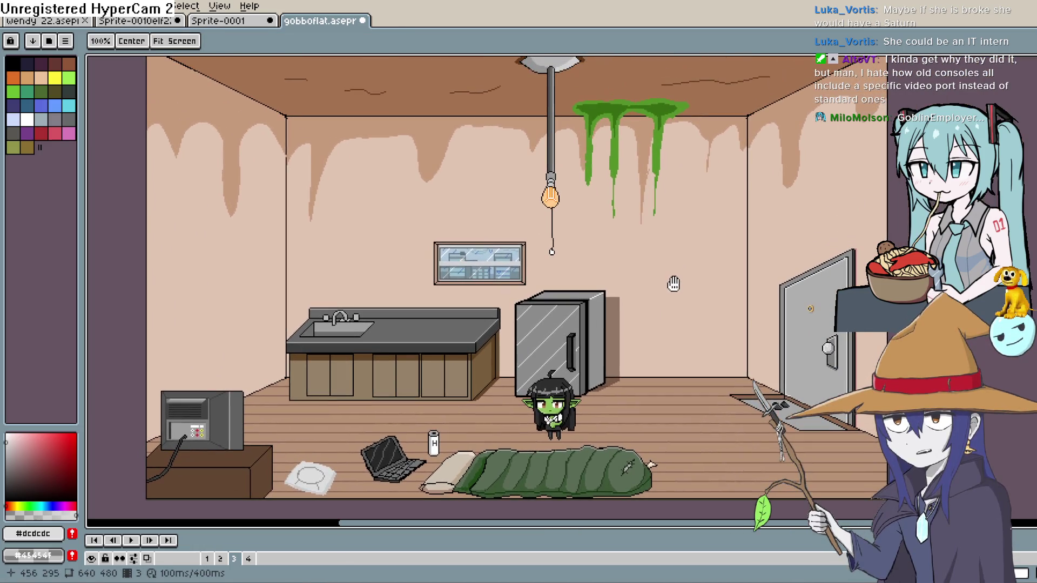
{"action": "key", "text": "i"}
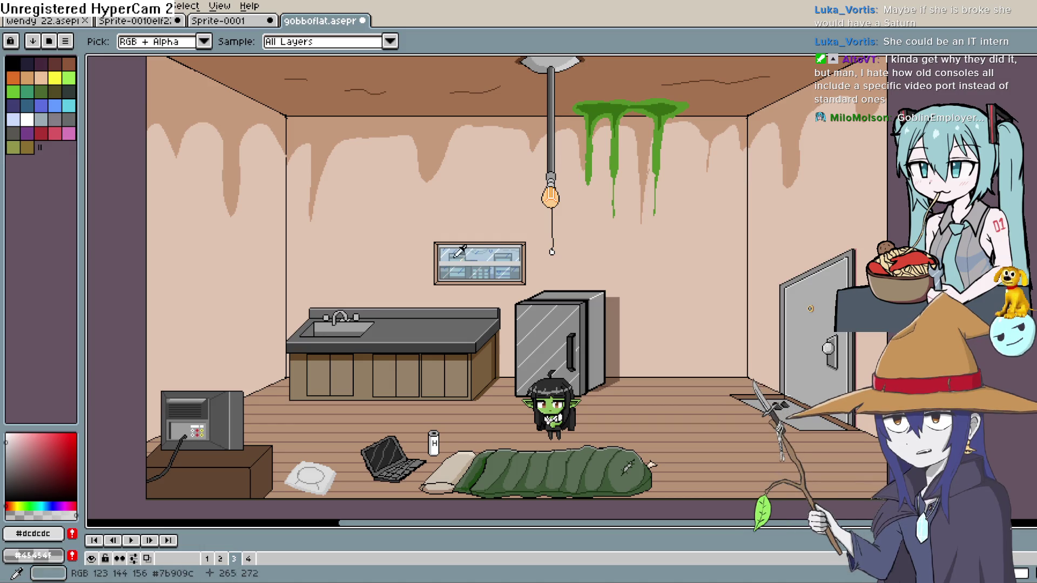
Shade the pillow's lower edge and lower-left area in #cacaca, covering stray light pixels
{"action": "left_click_drag", "start_coordinate": [400, 363], "coordinate": [510, 231]}
{"action": "scroll", "coordinate": [509, 231], "scroll_direction": "down", "scroll_amount": 1}
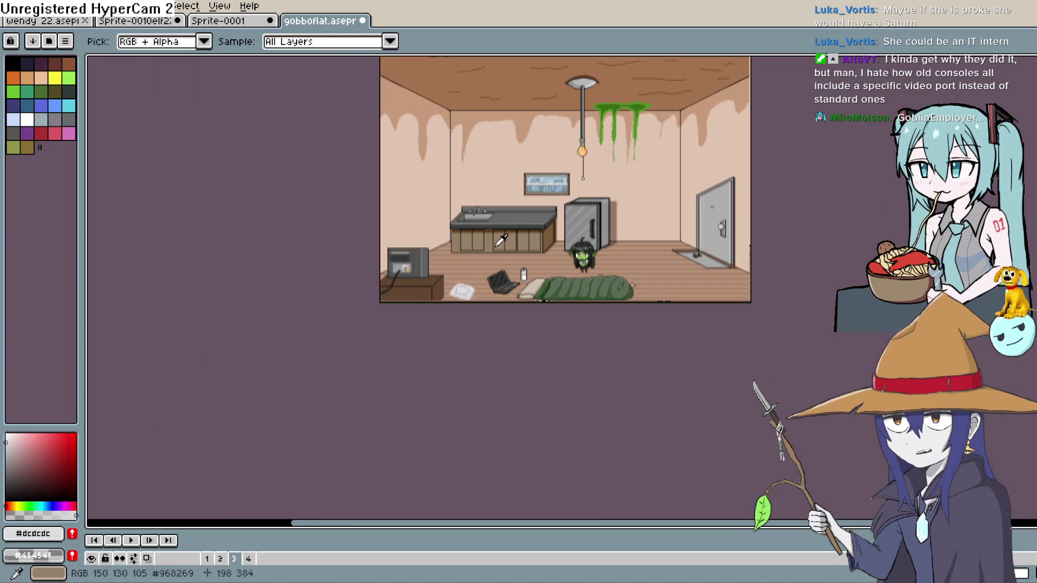
{"action": "scroll", "coordinate": [502, 237], "scroll_direction": "down", "scroll_amount": 1}
{"action": "scroll", "coordinate": [477, 288], "scroll_direction": "down", "scroll_amount": 1}
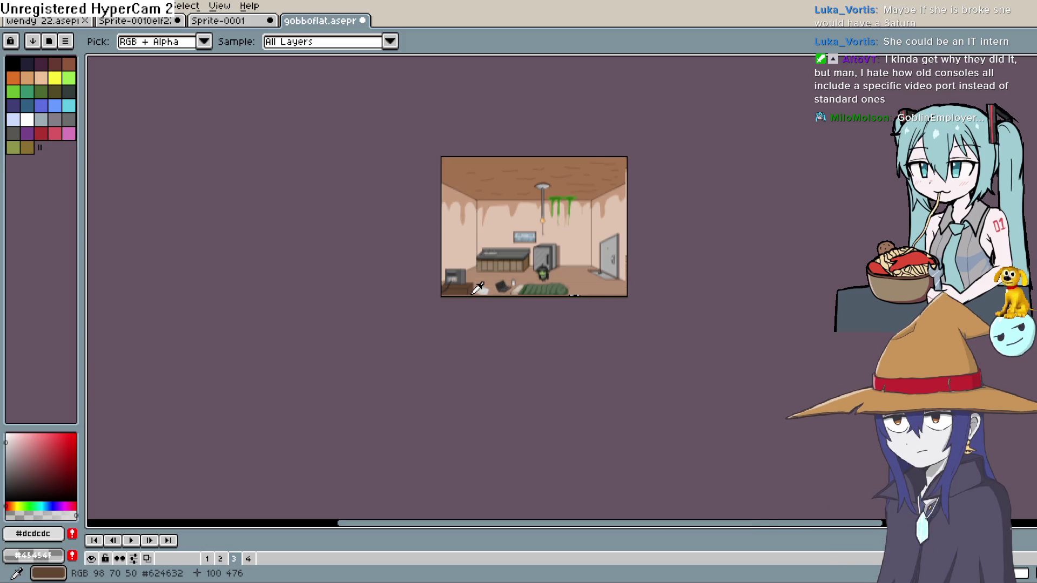
{"action": "scroll", "coordinate": [478, 287], "scroll_direction": "up", "scroll_amount": 6}
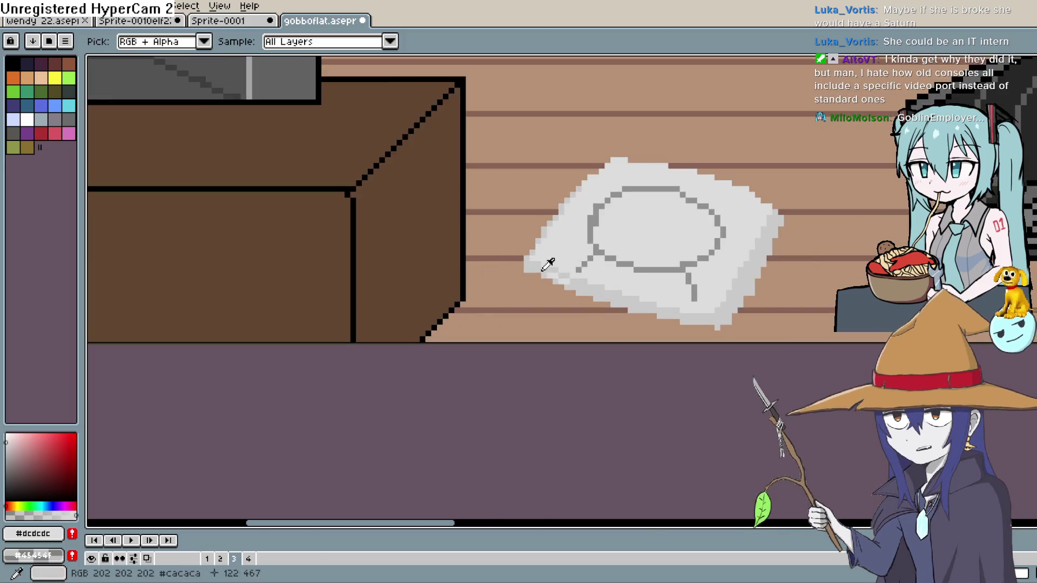
{"action": "scroll", "coordinate": [602, 246], "scroll_direction": "up", "scroll_amount": 3}
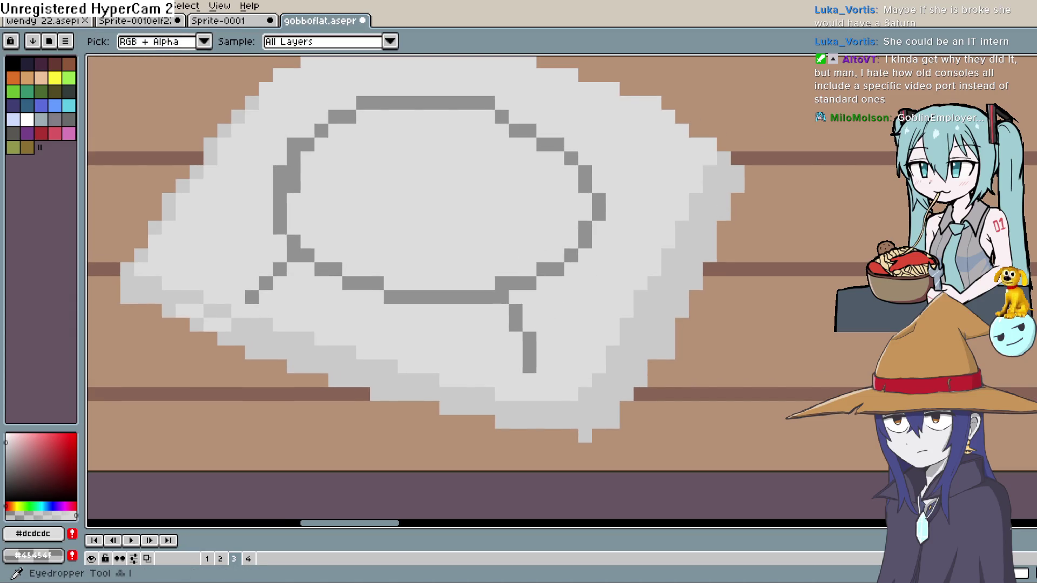
{"action": "left_click", "coordinate": [569, 394], "text": "alt"}
{"action": "mouse_move", "coordinate": [576, 396]}
{"action": "left_mouse_down"}
{"action": "mouse_move", "coordinate": [407, 363]}
{"action": "mouse_move", "coordinate": [245, 301]}
{"action": "left_mouse_up"}
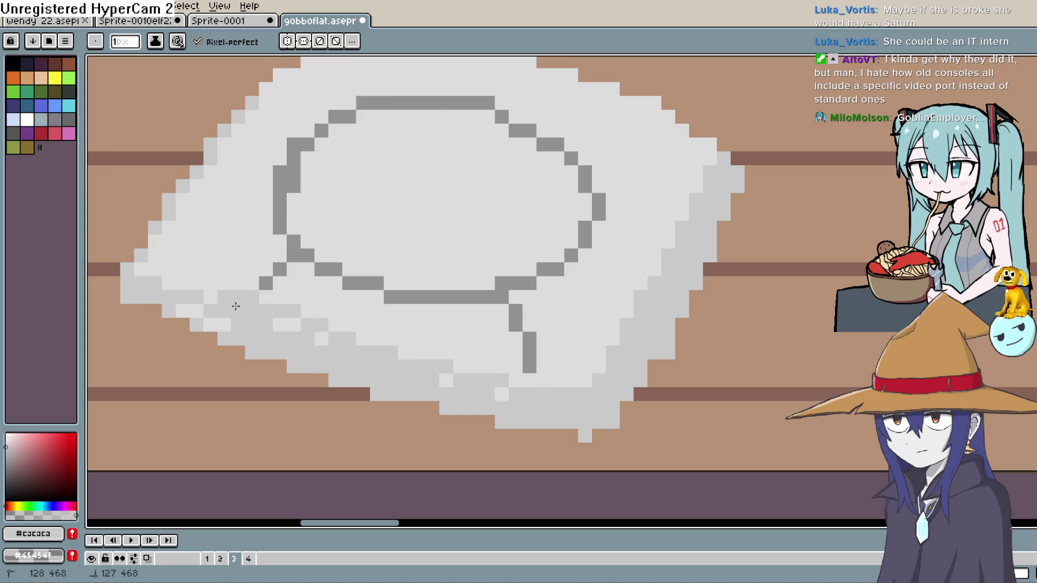
{"action": "mouse_move", "coordinate": [201, 294]}
{"action": "left_mouse_down"}
{"action": "mouse_move", "coordinate": [219, 319]}
{"action": "mouse_move", "coordinate": [317, 319]}
{"action": "mouse_move", "coordinate": [307, 329]}
{"action": "mouse_move", "coordinate": [338, 346]}
{"action": "left_mouse_up"}
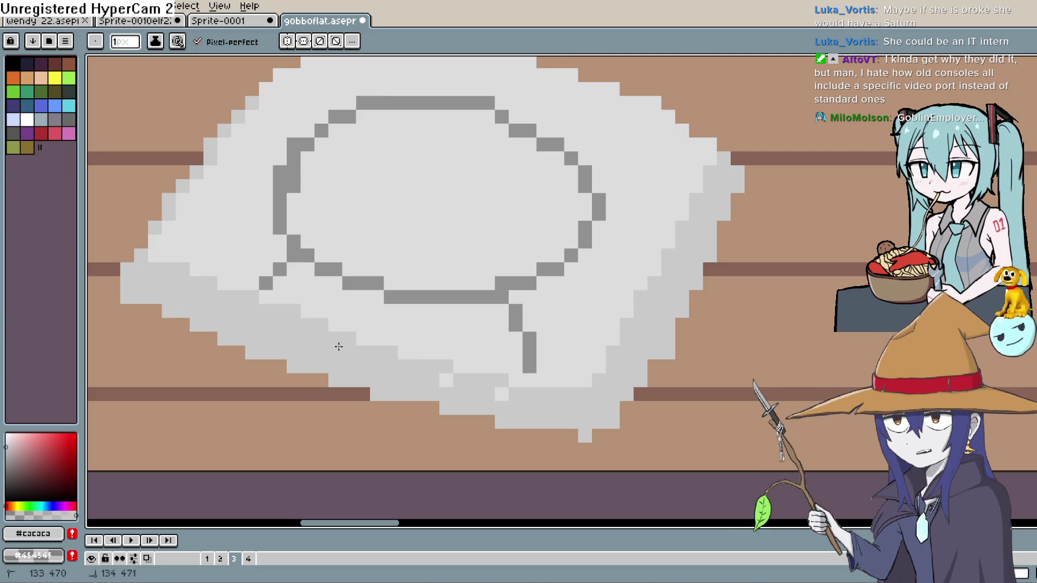
{"action": "left_click", "coordinate": [446, 380]}
{"action": "left_click", "coordinate": [501, 393]}
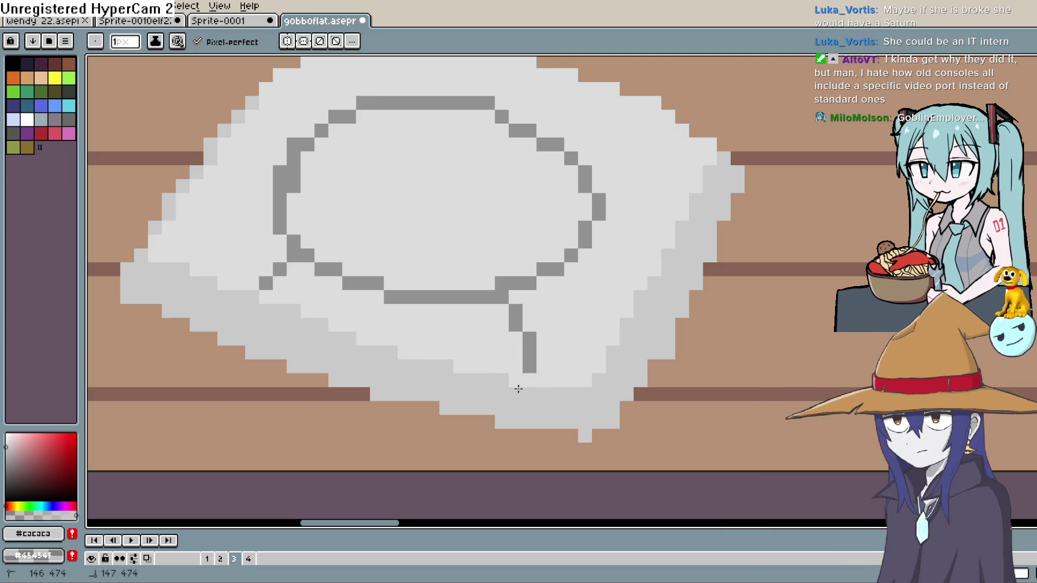
{"action": "left_click_drag", "start_coordinate": [553, 380], "coordinate": [585, 380]}
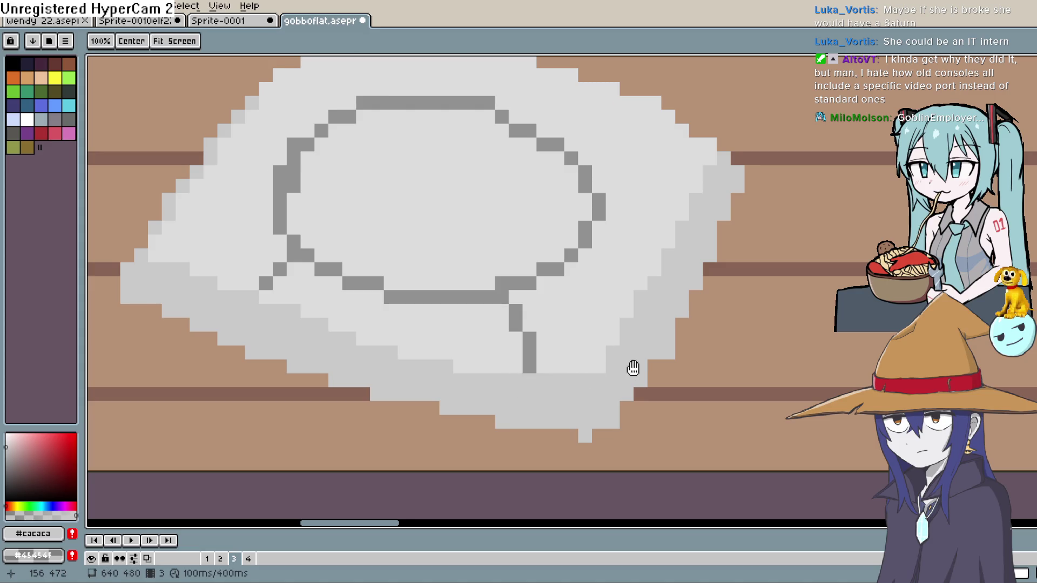
Draw a near-white highlight column near the pillow's bottom tip, undoing a stray dark pixel
{"action": "scroll", "coordinate": [632, 367], "scroll_direction": "down", "scroll_amount": 4}
{"action": "scroll", "coordinate": [662, 262], "scroll_direction": "down", "scroll_amount": 2}
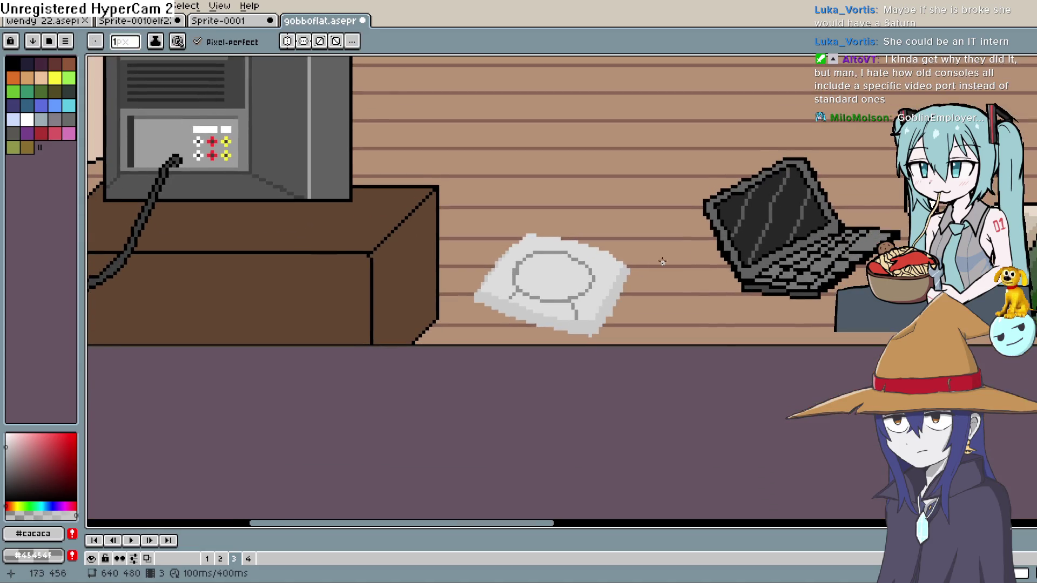
{"action": "left_click", "coordinate": [6, 463]}
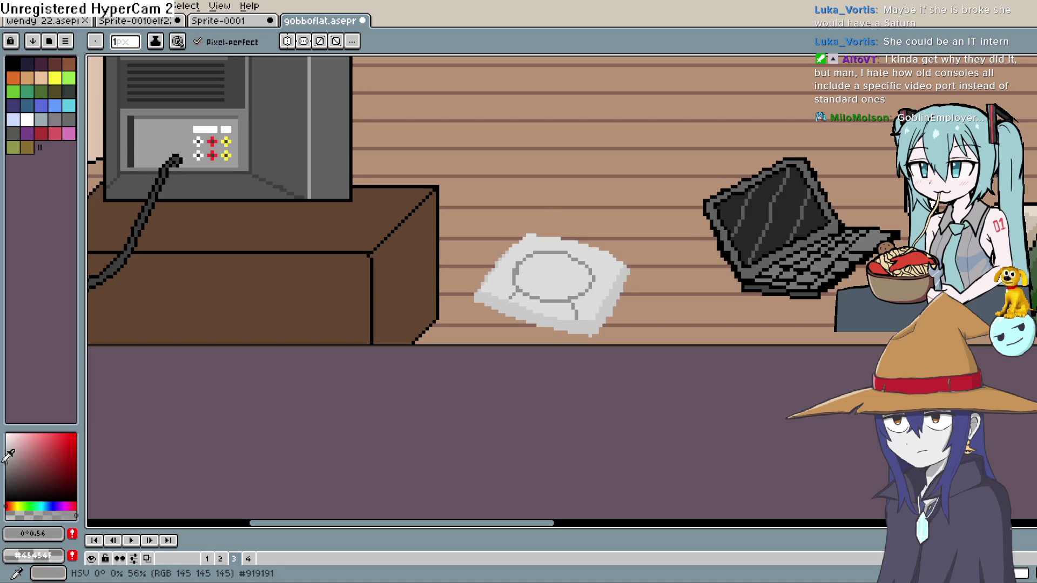
{"action": "scroll", "coordinate": [602, 347], "scroll_direction": "up", "scroll_amount": 2}
{"action": "scroll", "coordinate": [530, 287], "scroll_direction": "up", "scroll_amount": 5}
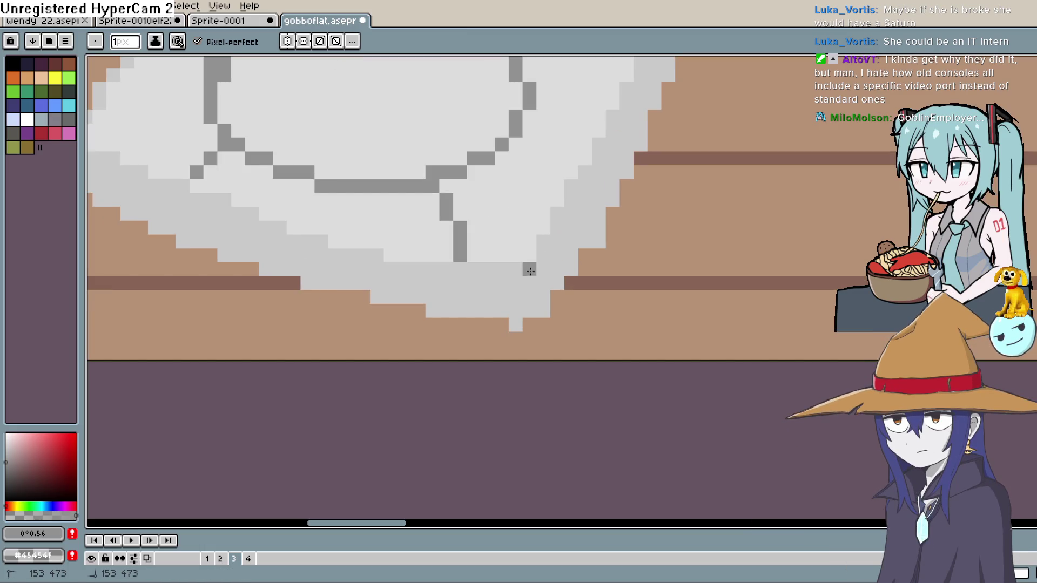
{"action": "key", "text": "ctrl+z"}
{"action": "left_click", "coordinate": [6, 438]}
{"action": "left_click_drag", "start_coordinate": [529, 269], "coordinate": [529, 312]}
{"action": "key", "text": "space"}
{"action": "left_click_drag", "start_coordinate": [459, 299], "coordinate": [423, 375]}
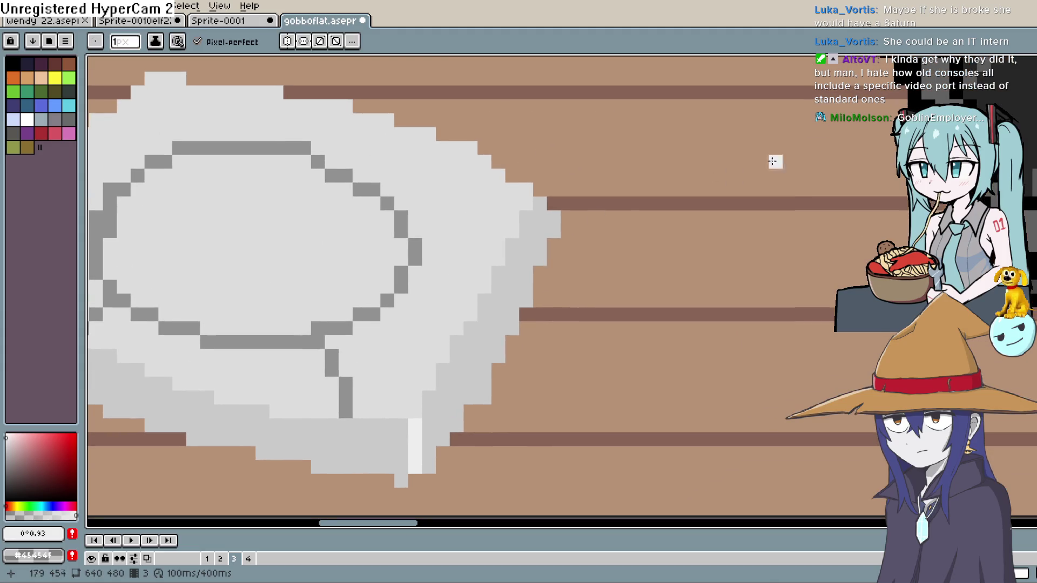
{"action": "mouse_move", "coordinate": [540, 204]}
{"action": "left_mouse_down"}
{"action": "mouse_move", "coordinate": [553, 227]}
{"action": "mouse_move", "coordinate": [540, 259]}
{"action": "mouse_move", "coordinate": [743, 201]}
{"action": "mouse_move", "coordinate": [725, 207]}
{"action": "left_mouse_up"}
{"action": "key", "text": "space"}
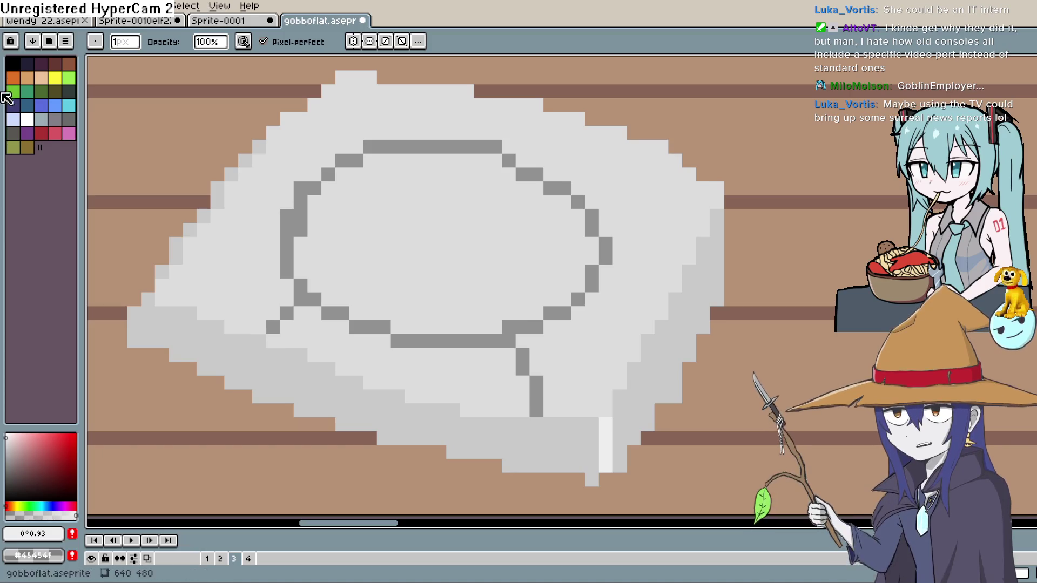
Nudge the capped elf sprite slightly upward in the Construct layout
{"action": "key", "text": "alt+Tab"}
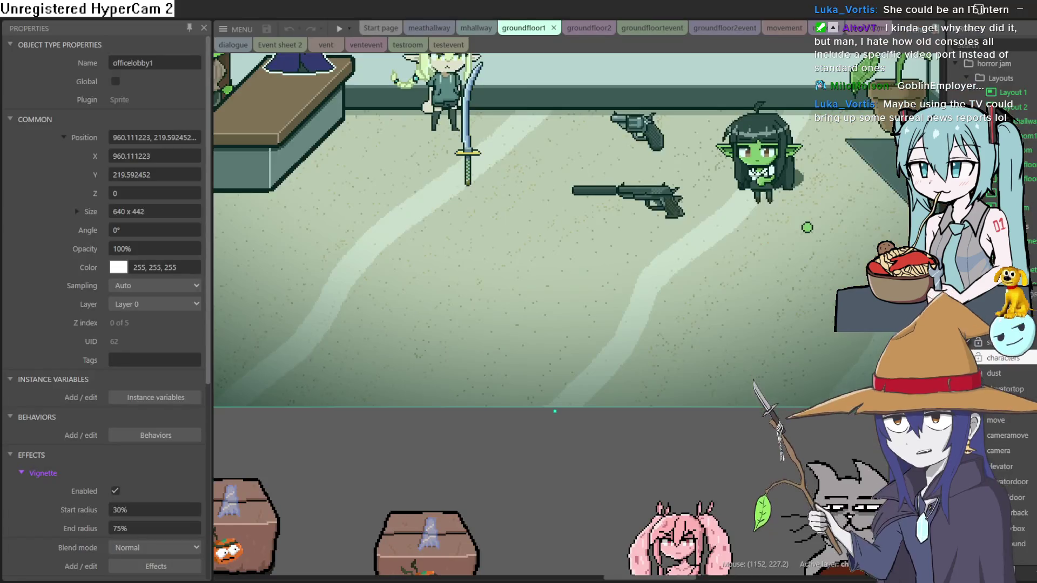
{"action": "scroll", "coordinate": [489, 273], "scroll_direction": "up", "scroll_amount": 5}
{"action": "left_click", "coordinate": [488, 273]}
{"action": "left_click_drag", "start_coordinate": [489, 272], "coordinate": [494, 258]}
Move the elf sprite down onto the guns and preview the groundfloor1 layout
{"action": "scroll", "coordinate": [494, 258], "scroll_direction": "up", "scroll_amount": 8}
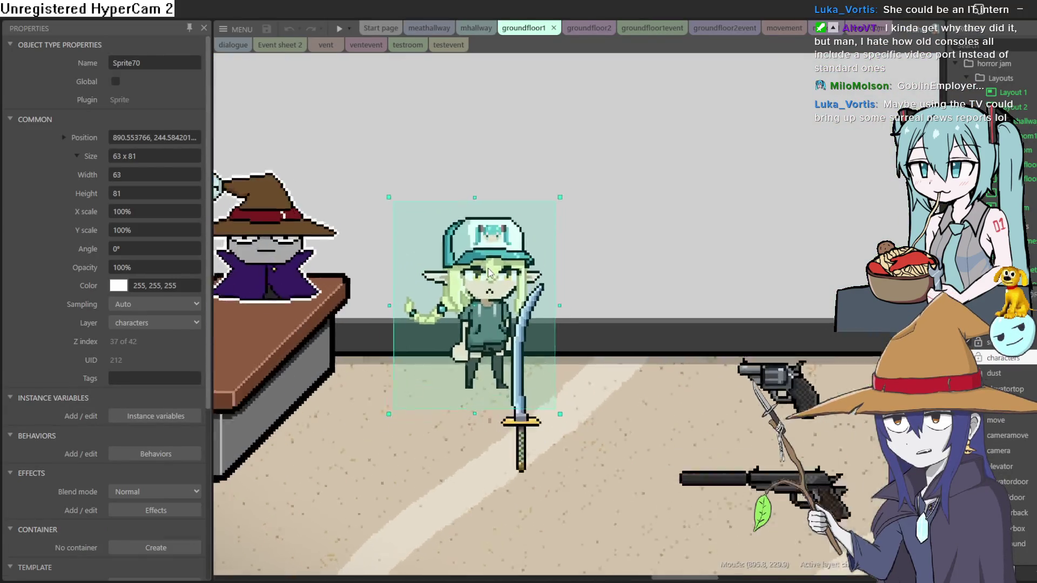
{"action": "scroll", "coordinate": [525, 178], "scroll_direction": "down", "scroll_amount": 8}
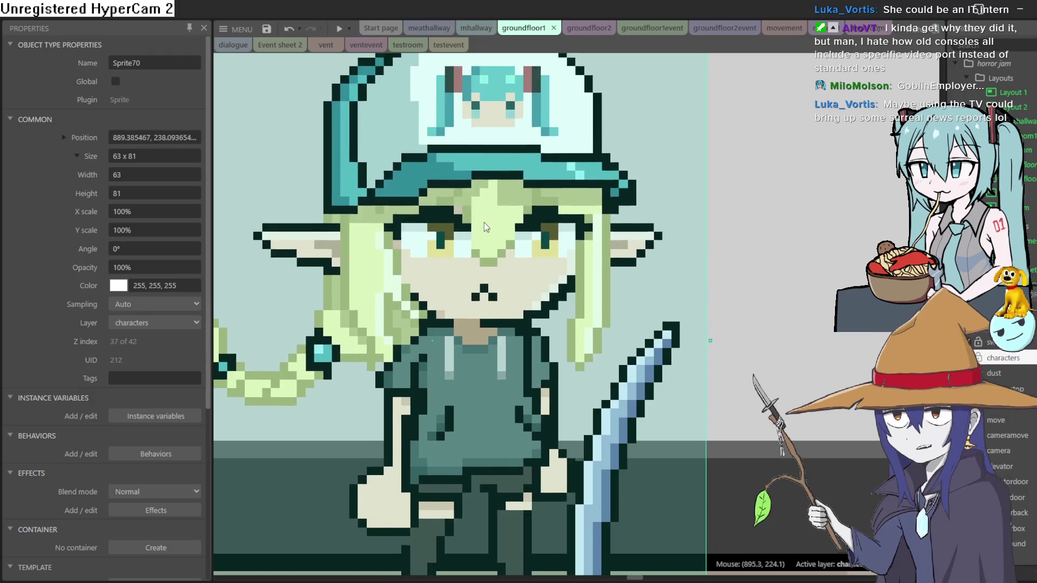
{"action": "scroll", "coordinate": [455, 256], "scroll_direction": "up", "scroll_amount": 4}
{"action": "scroll", "coordinate": [455, 256], "scroll_direction": "right", "scroll_amount": 1}
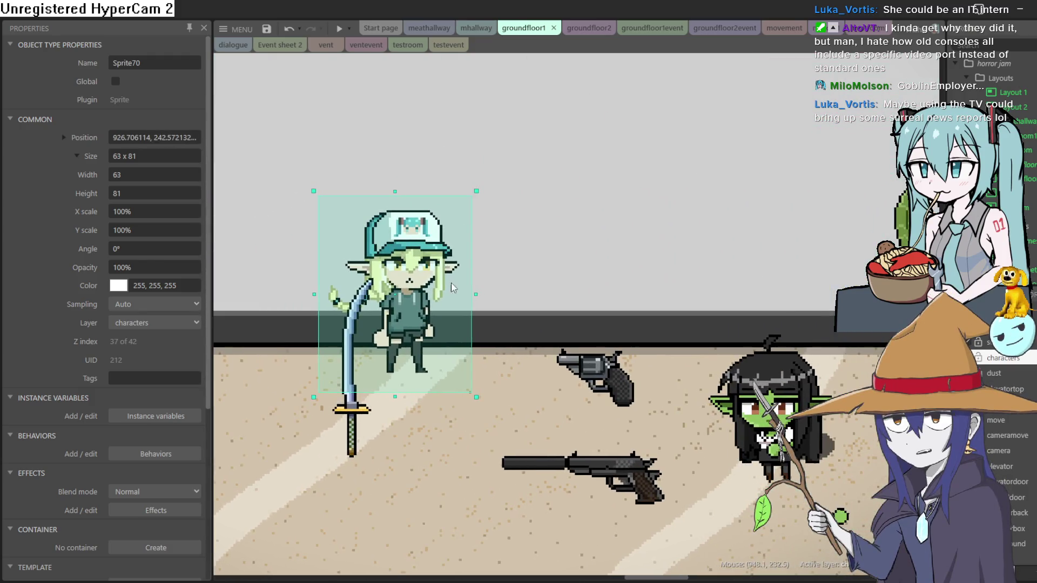
{"action": "mouse_move", "coordinate": [416, 292]}
{"action": "left_mouse_down"}
{"action": "mouse_move", "coordinate": [705, 302]}
{"action": "mouse_move", "coordinate": [697, 387]}
{"action": "mouse_move", "coordinate": [683, 403]}
{"action": "mouse_move", "coordinate": [687, 396]}
{"action": "left_mouse_up"}
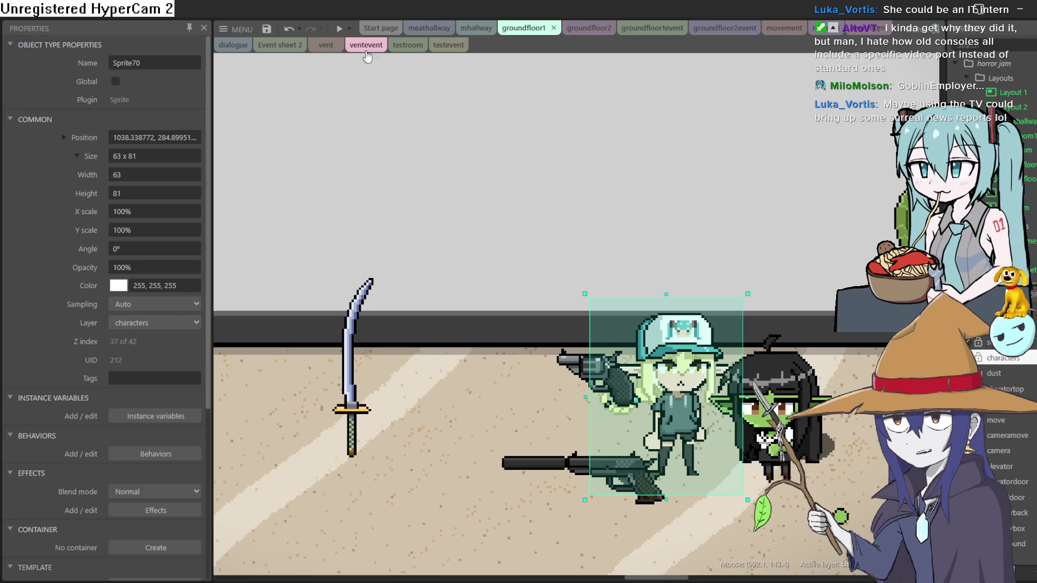
{"action": "left_click", "coordinate": [340, 27]}
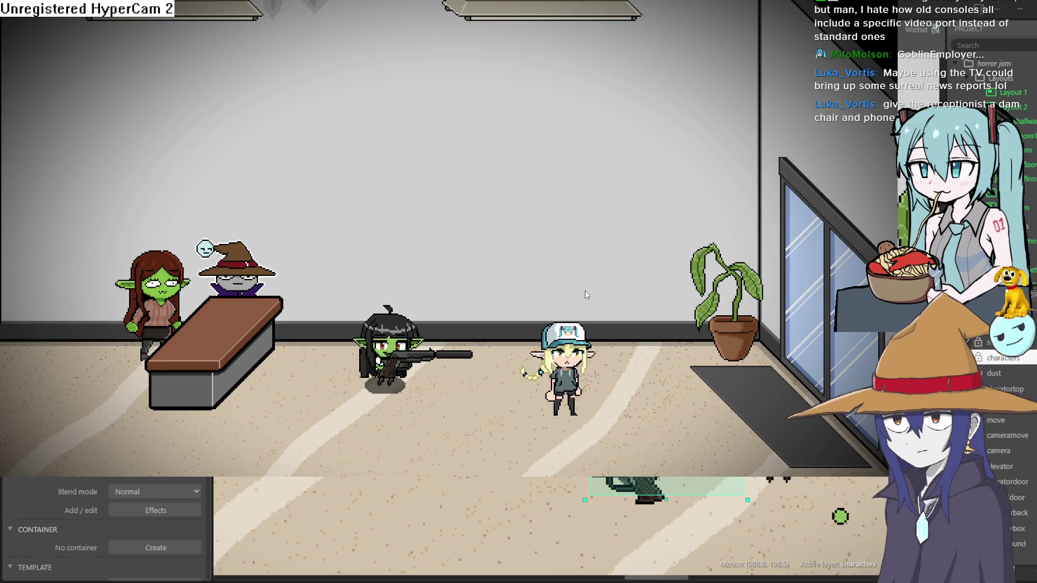
Close the running game preview with F11 and zoom around the lobby layout
{"action": "key", "text": "F11"}
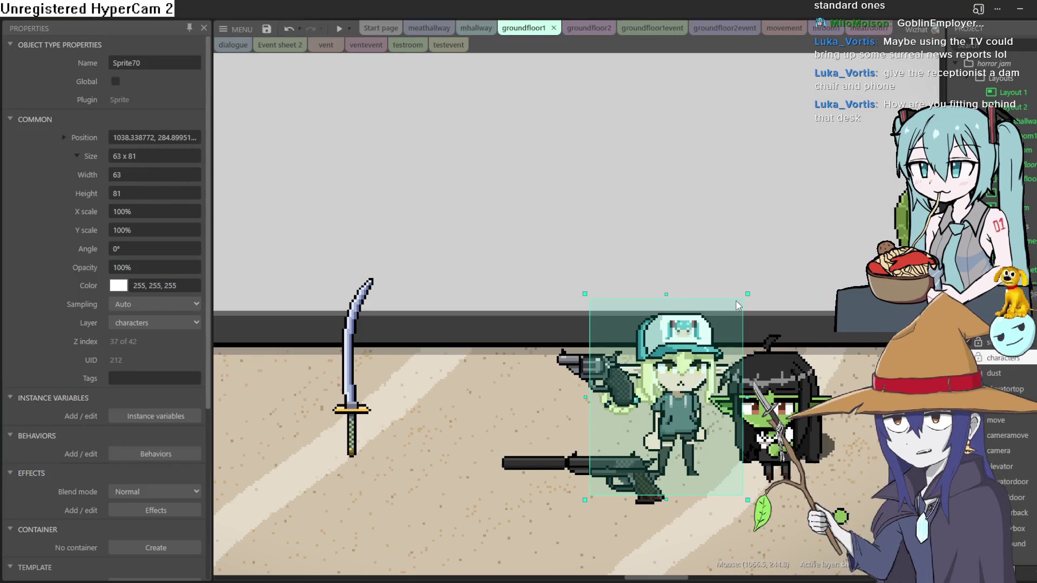
{"action": "scroll", "coordinate": [738, 300], "scroll_direction": "down", "scroll_amount": 3}
{"action": "scroll", "coordinate": [737, 300], "scroll_direction": "down", "scroll_amount": 5}
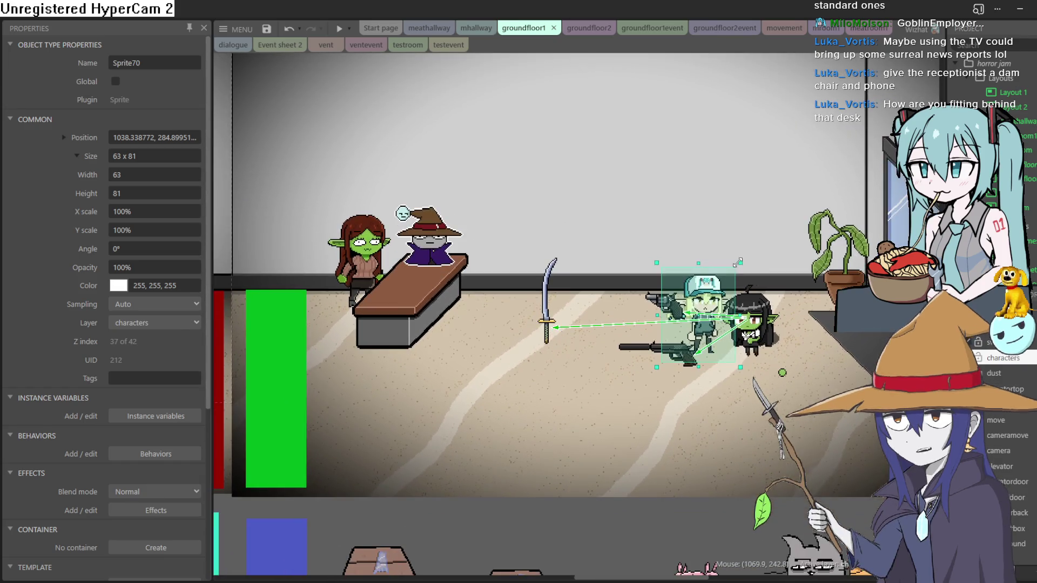
{"action": "scroll", "coordinate": [689, 316], "scroll_direction": "up", "scroll_amount": 5}
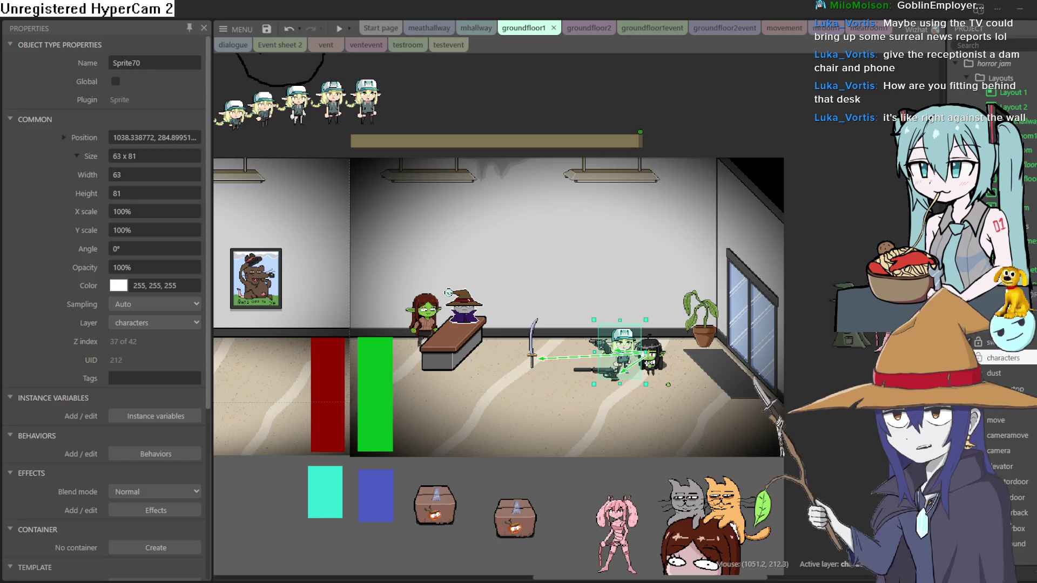
Select the officelobby1 background sprite, then return to gobboflat.aseprite in Aseprite
{"action": "scroll", "coordinate": [498, 313], "scroll_direction": "down", "scroll_amount": 3}
{"action": "scroll", "coordinate": [498, 313], "scroll_direction": "right", "scroll_amount": 3}
{"action": "scroll", "coordinate": [478, 142], "scroll_direction": "up", "scroll_amount": 2}
{"action": "left_click", "coordinate": [642, 233]}
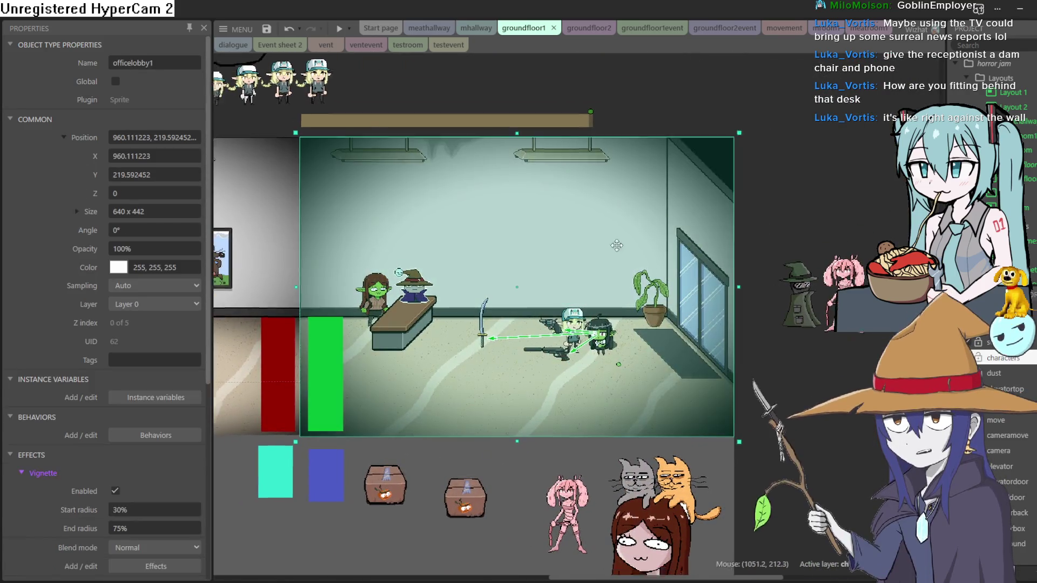
{"action": "scroll", "coordinate": [643, 234], "scroll_direction": "left", "scroll_amount": 2}
{"action": "scroll", "coordinate": [642, 234], "scroll_direction": "up", "scroll_amount": 2}
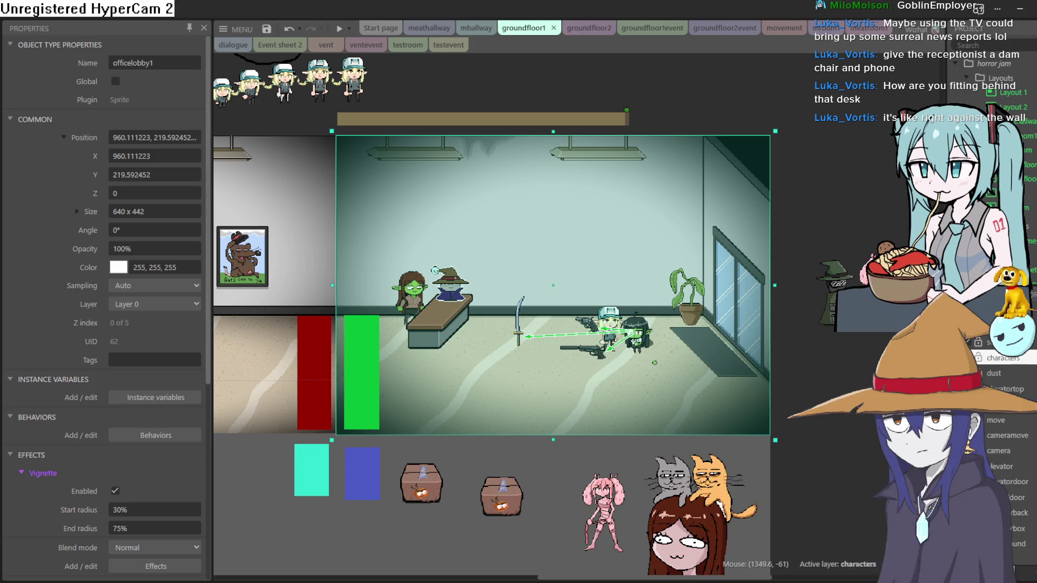
{"action": "key", "text": "alt+Tab"}
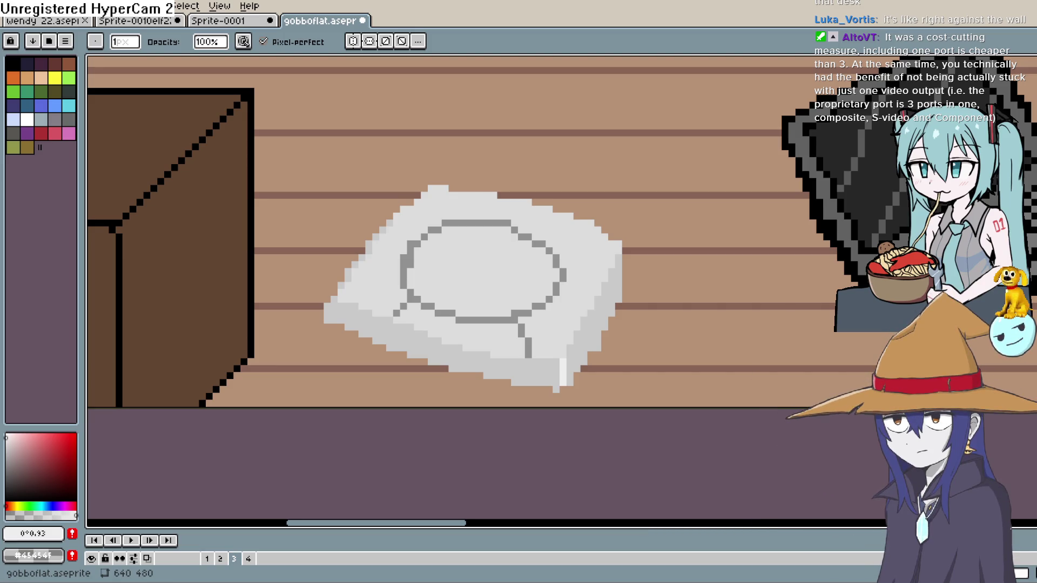
Create Sprite-0002 via File > New at 460 × 380, RGBA with transparent background
{"action": "scroll", "coordinate": [583, 351], "scroll_direction": "down", "scroll_amount": 5}
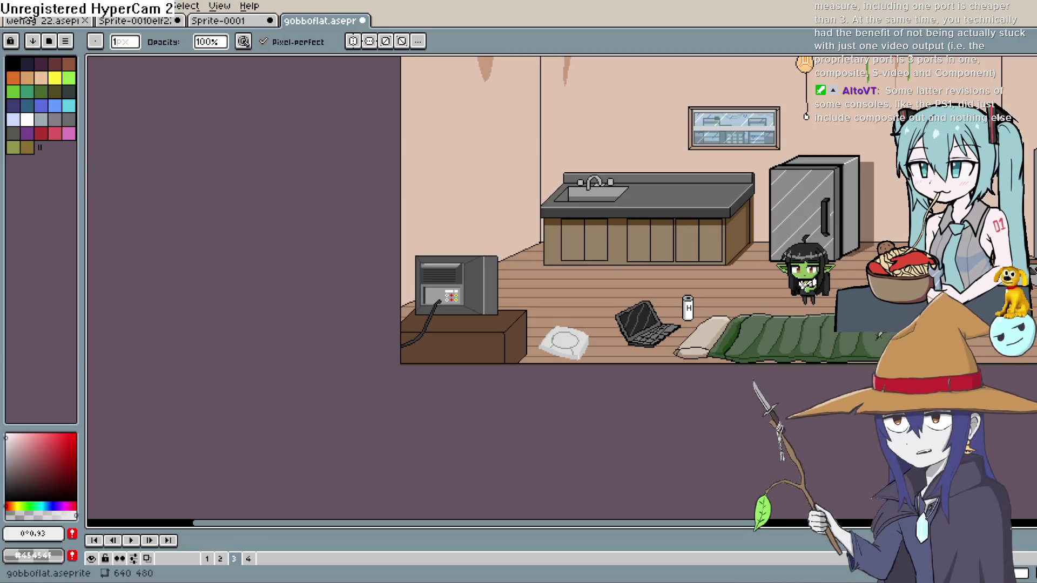
{"action": "left_click", "coordinate": [11, 6]}
{"action": "left_click", "coordinate": [27, 21]}
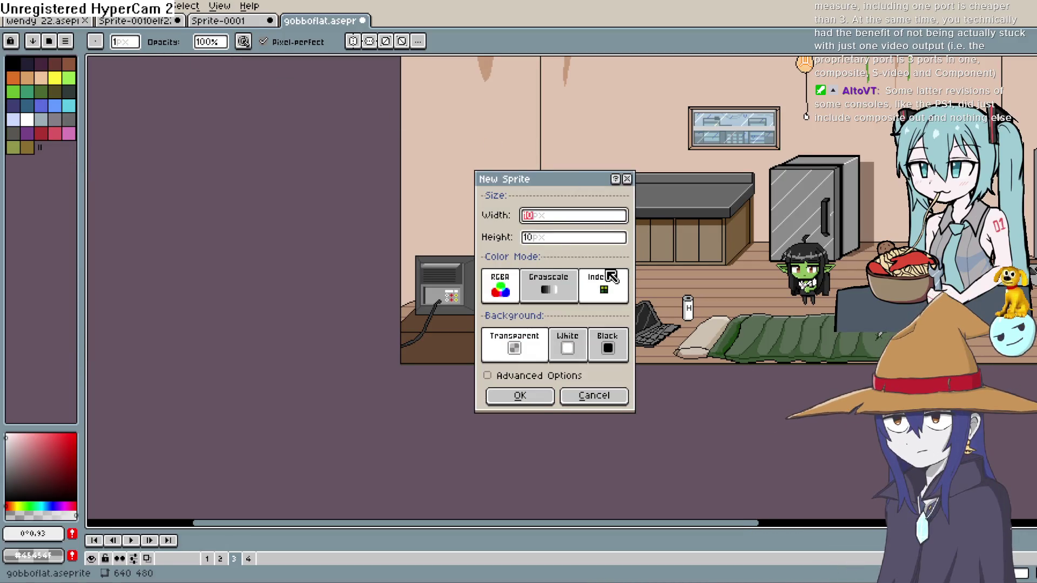
{"action": "type", "text": "1"}
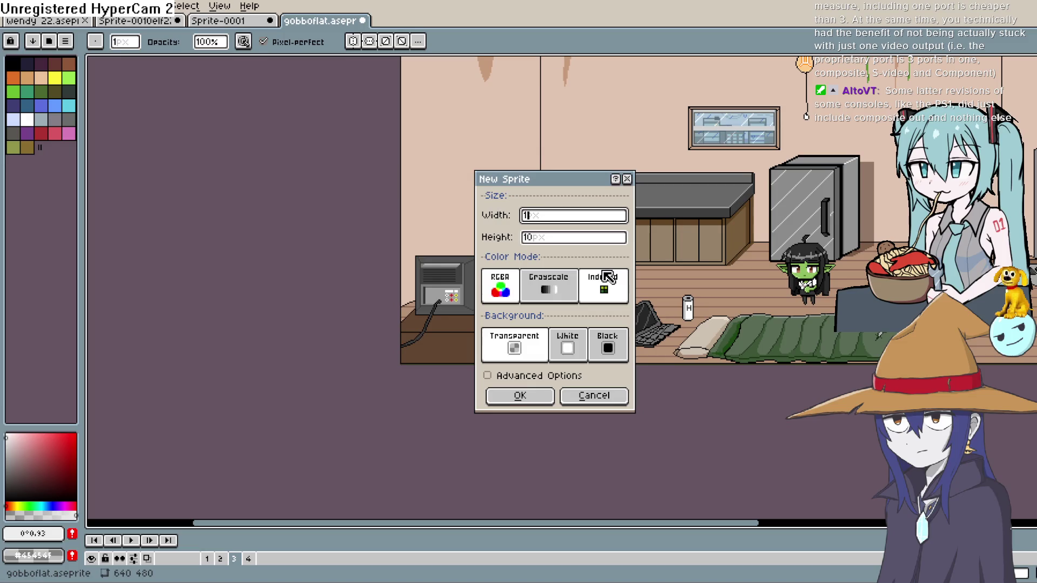
{"action": "key", "text": "BackSpace"}
{"action": "type", "text": "460"}
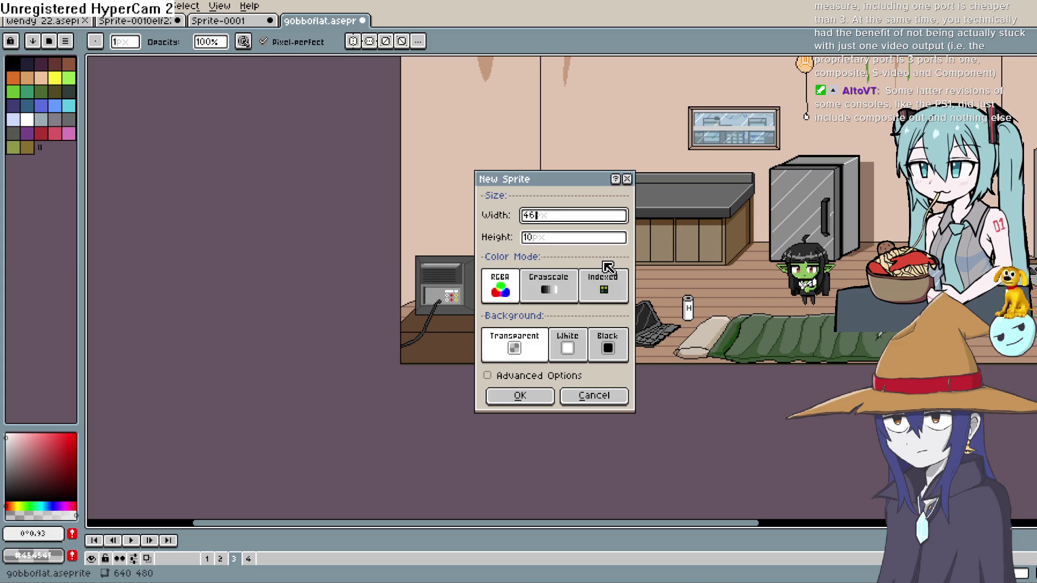
{"action": "key", "text": "Tab"}
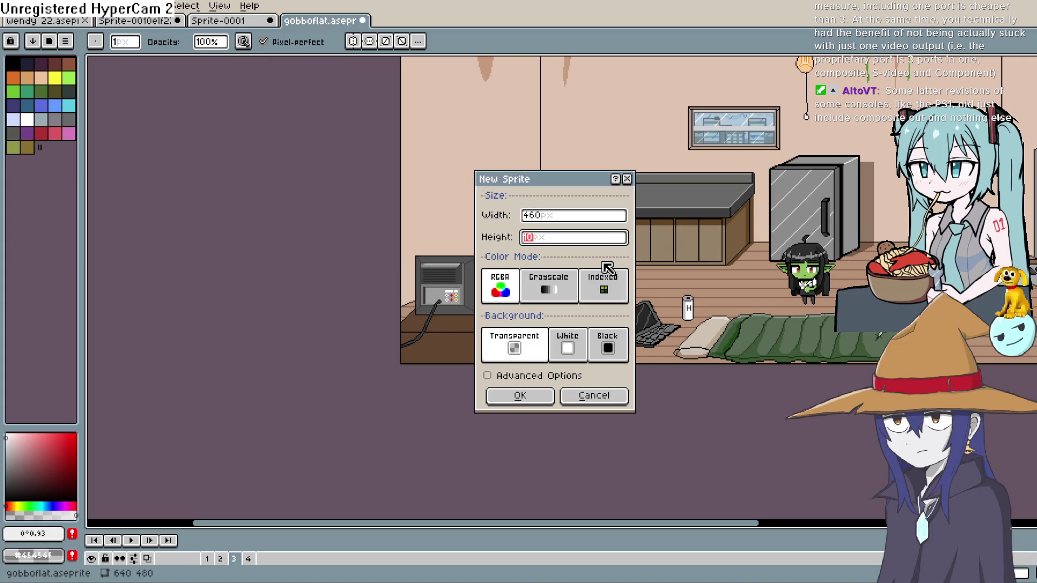
{"action": "type", "text": "380"}
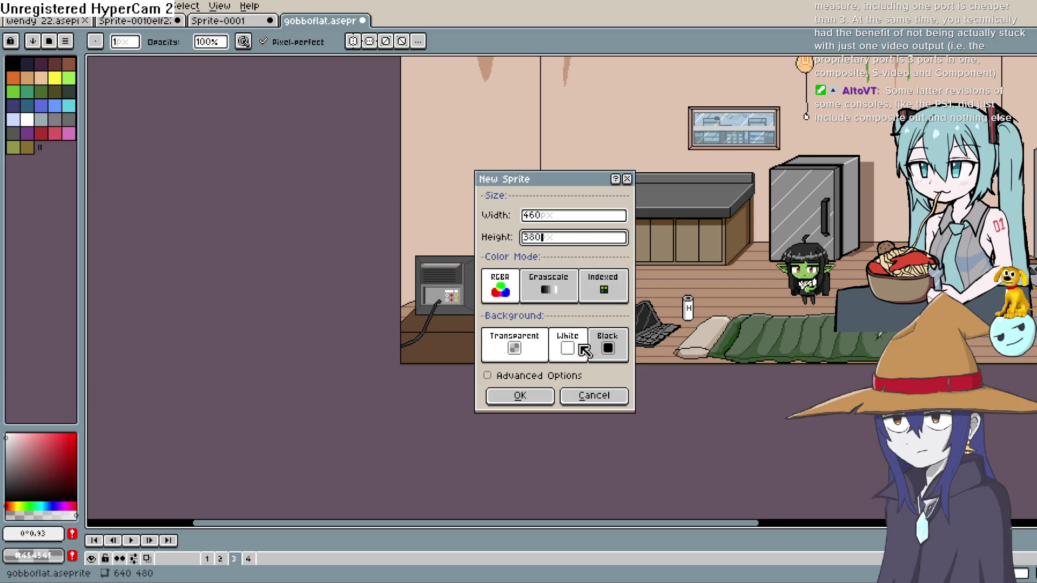
{"action": "left_click", "coordinate": [539, 396]}
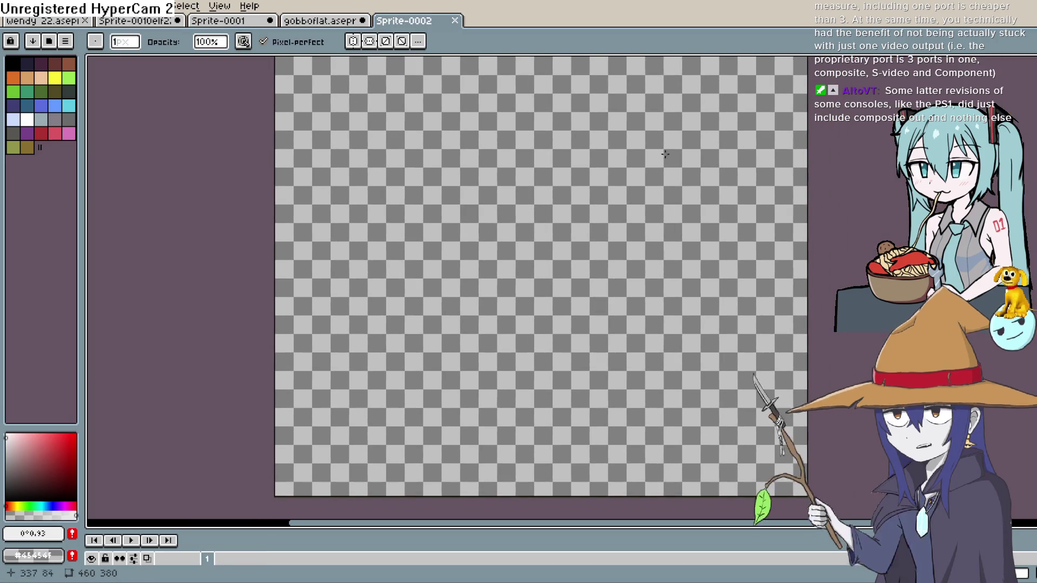
With a black 2px freehand brush, draw the left side of the TV screen
{"action": "left_click", "coordinate": [24, 65]}
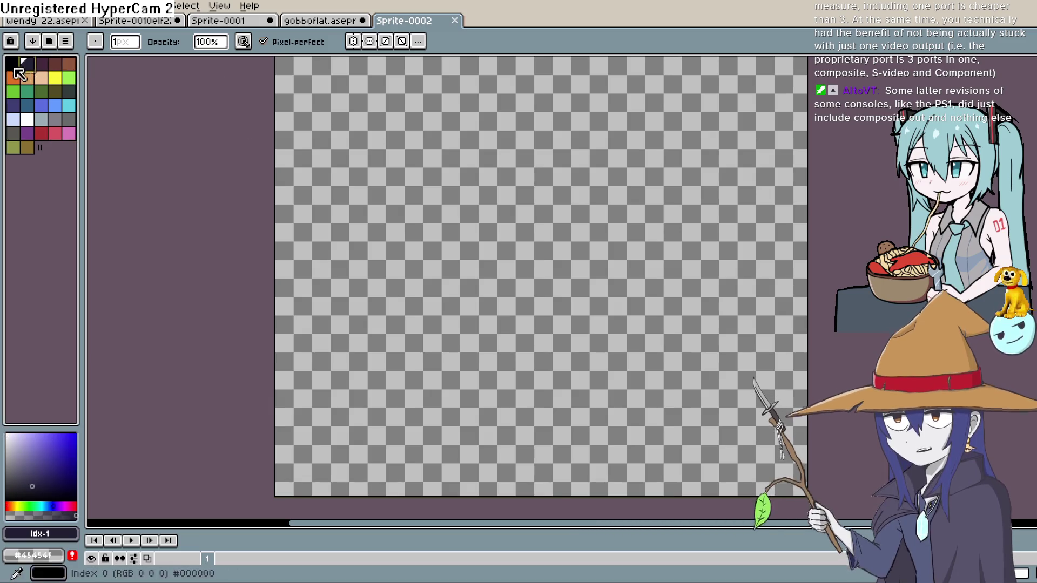
{"action": "key", "text": "x"}
{"action": "key", "text": "l"}
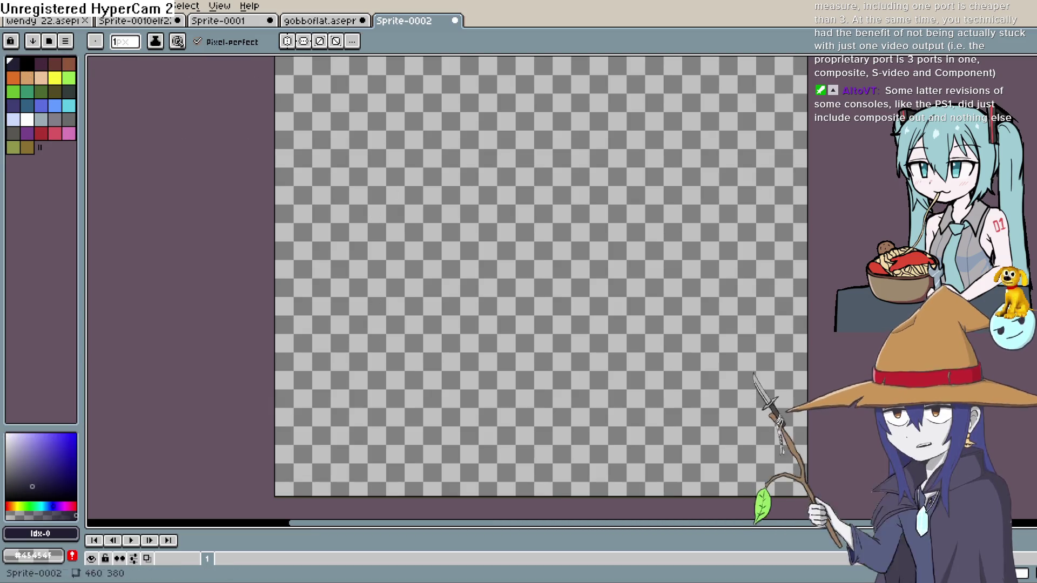
{"action": "left_click_drag", "start_coordinate": [369, 266], "coordinate": [373, 94]}
{"action": "key", "text": "ctrl+z"}
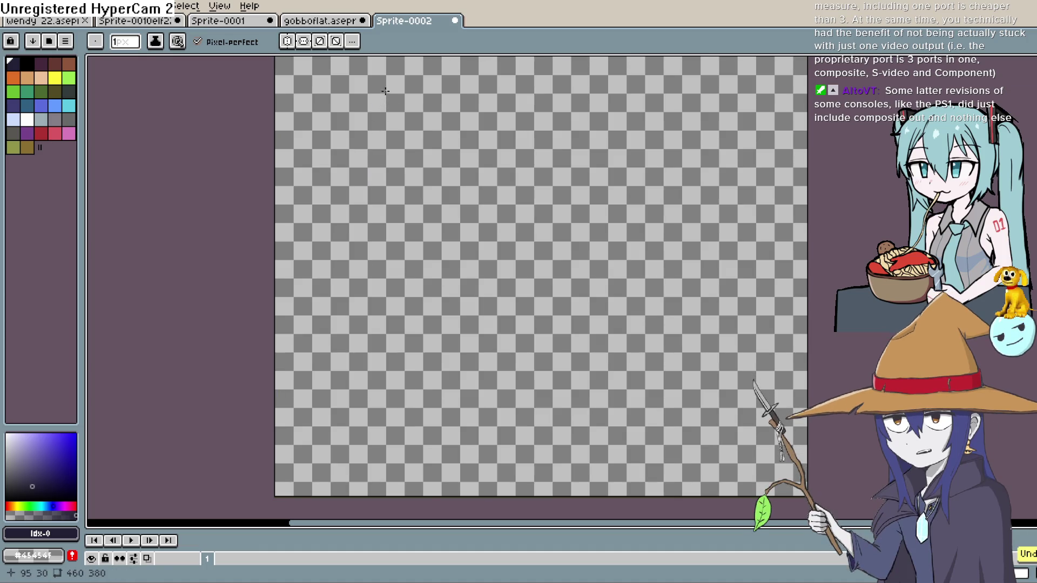
{"action": "key", "text": "plus"}
{"action": "left_click_drag", "start_coordinate": [319, 79], "coordinate": [325, 318]}
{"action": "left_click_drag", "start_coordinate": [425, 85], "coordinate": [710, 104]}
{"action": "key", "text": "ctrl+z"}
{"action": "left_click_drag", "start_coordinate": [323, 79], "coordinate": [359, 75]}
{"action": "key", "text": "ctrl+z"}
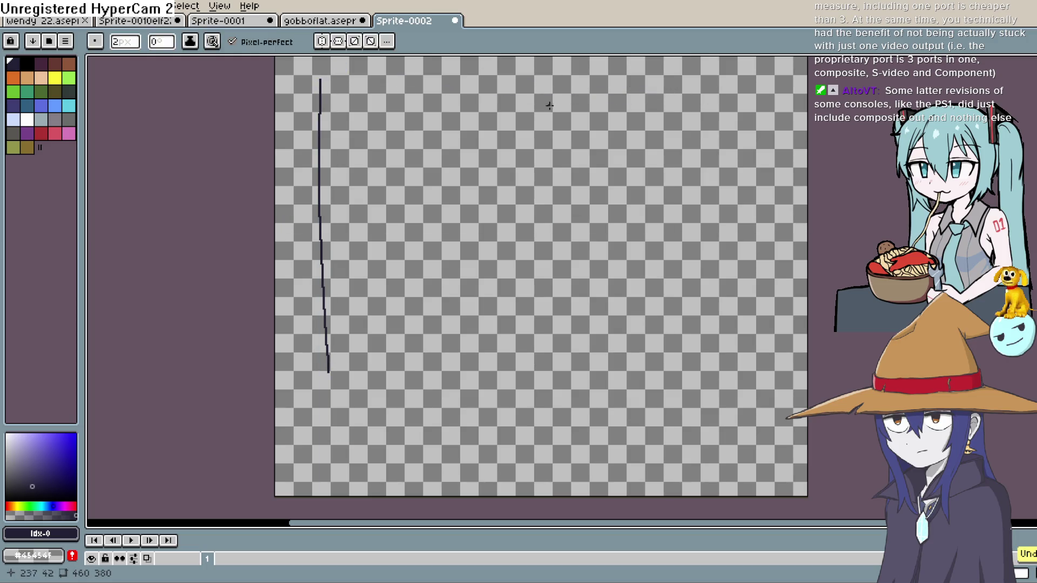
Draw the screen's top edge and rounded bottom curve joined to the left side
{"action": "left_click_drag", "start_coordinate": [498, 133], "coordinate": [473, 210]}
{"action": "left_click_drag", "start_coordinate": [296, 156], "coordinate": [410, 144]}
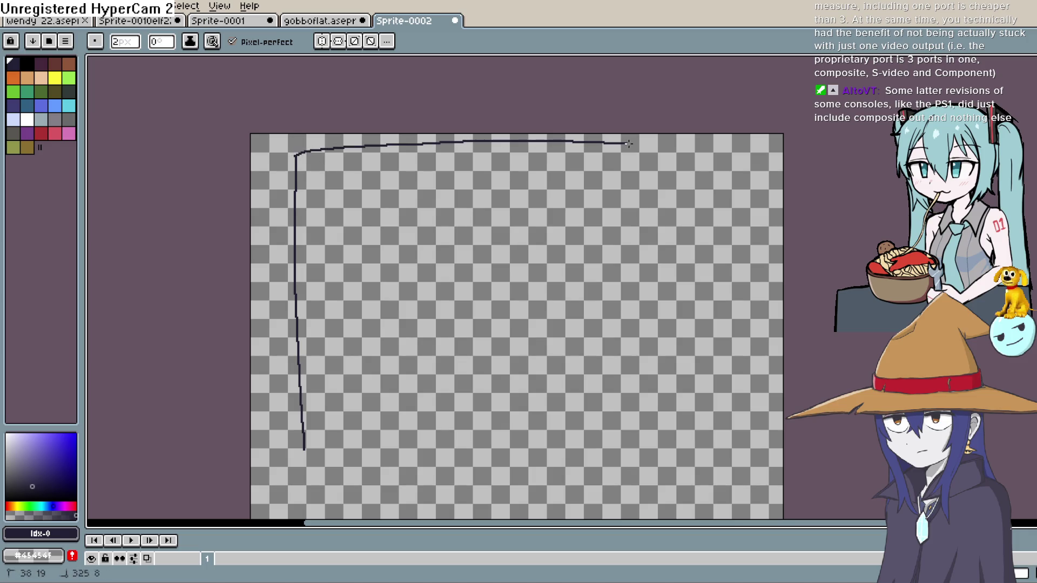
{"action": "mouse_move", "coordinate": [706, 154]}
{"action": "left_mouse_down"}
{"action": "mouse_move", "coordinate": [706, 405]}
{"action": "mouse_move", "coordinate": [676, 208]}
{"action": "mouse_move", "coordinate": [647, 317]}
{"action": "left_mouse_up"}
{"action": "key", "text": "ctrl+z"}
{"action": "scroll", "coordinate": [648, 318], "scroll_direction": "down", "scroll_amount": 2}
{"action": "scroll", "coordinate": [518, 145], "scroll_direction": "up", "scroll_amount": 2}
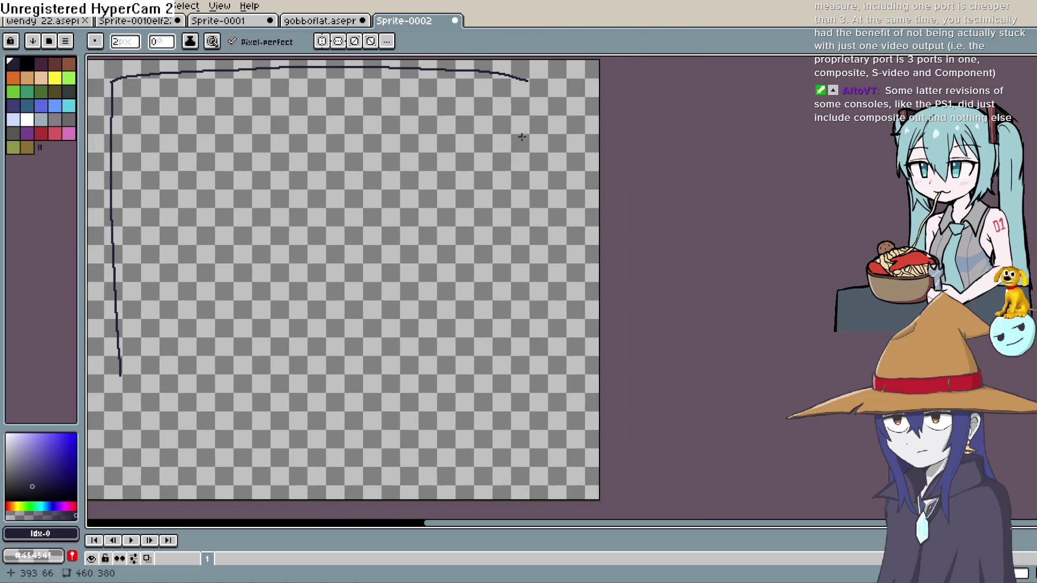
{"action": "left_click_drag", "start_coordinate": [522, 366], "coordinate": [571, 322]}
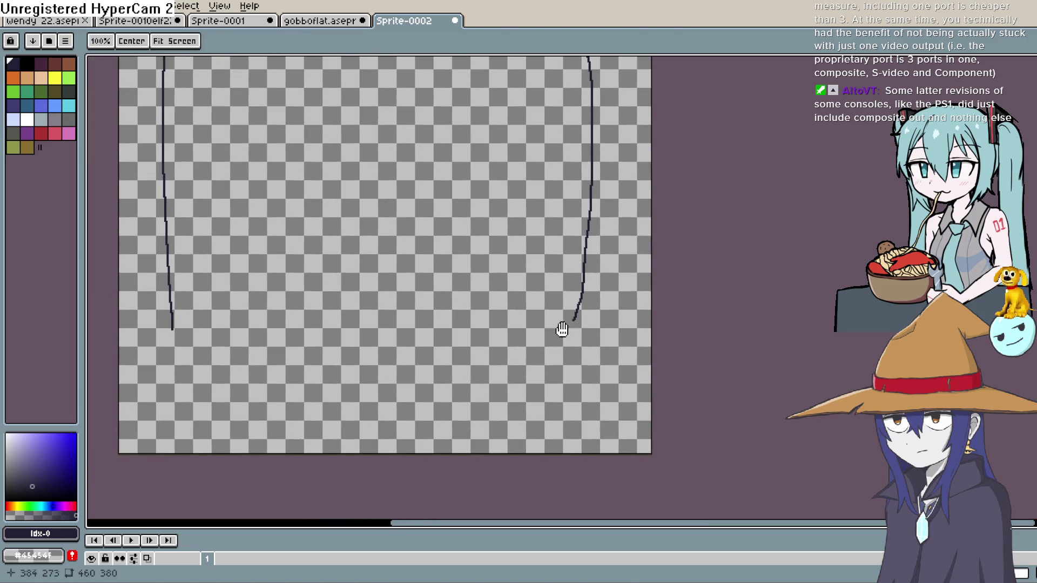
{"action": "left_click_drag", "start_coordinate": [199, 337], "coordinate": [172, 328]}
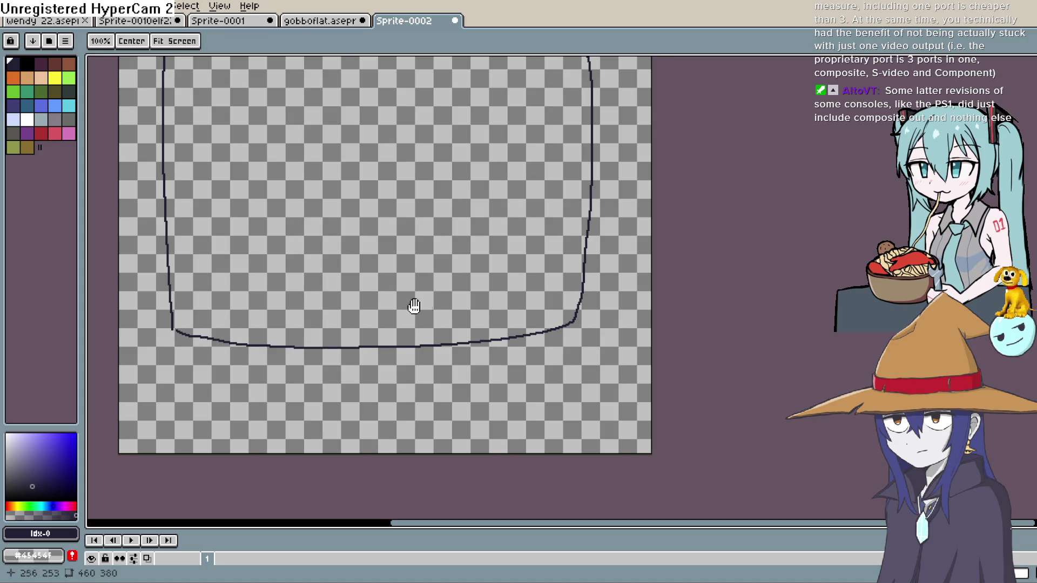
{"action": "left_click_drag", "start_coordinate": [398, 299], "coordinate": [405, 287]}
{"action": "left_click_drag", "start_coordinate": [555, 236], "coordinate": [560, 230]}
Outline the TV body's outer right side, lower panel, control strip and small knob
{"action": "scroll", "coordinate": [560, 229], "scroll_direction": "up", "scroll_amount": 1}
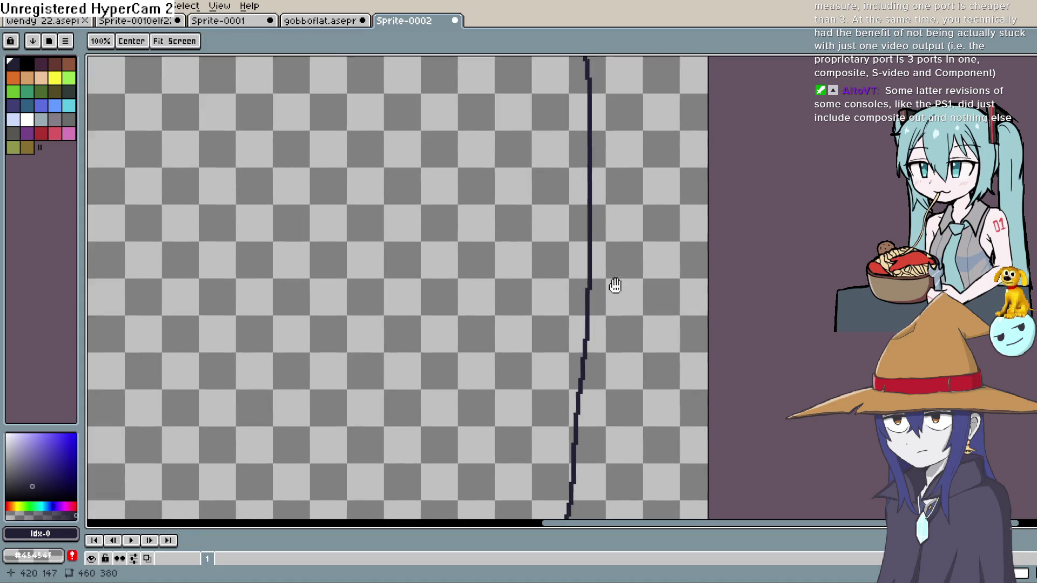
{"action": "scroll", "coordinate": [616, 287], "scroll_direction": "down", "scroll_amount": 1}
{"action": "left_click_drag", "start_coordinate": [588, 78], "coordinate": [592, 175]}
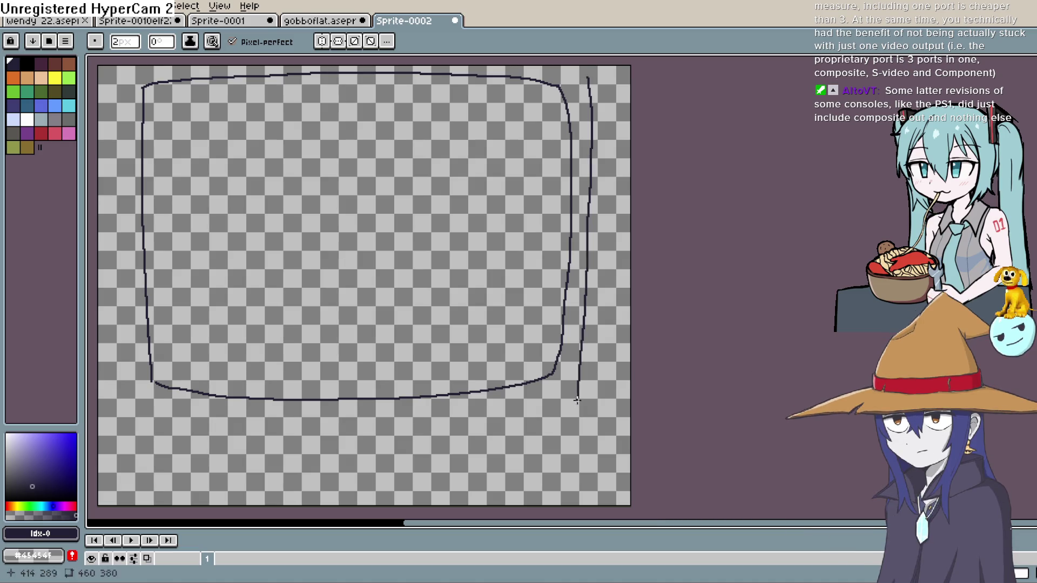
{"action": "mouse_move", "coordinate": [591, 341]}
{"action": "left_mouse_down"}
{"action": "mouse_move", "coordinate": [577, 434]}
{"action": "mouse_move", "coordinate": [594, 325]}
{"action": "left_mouse_up"}
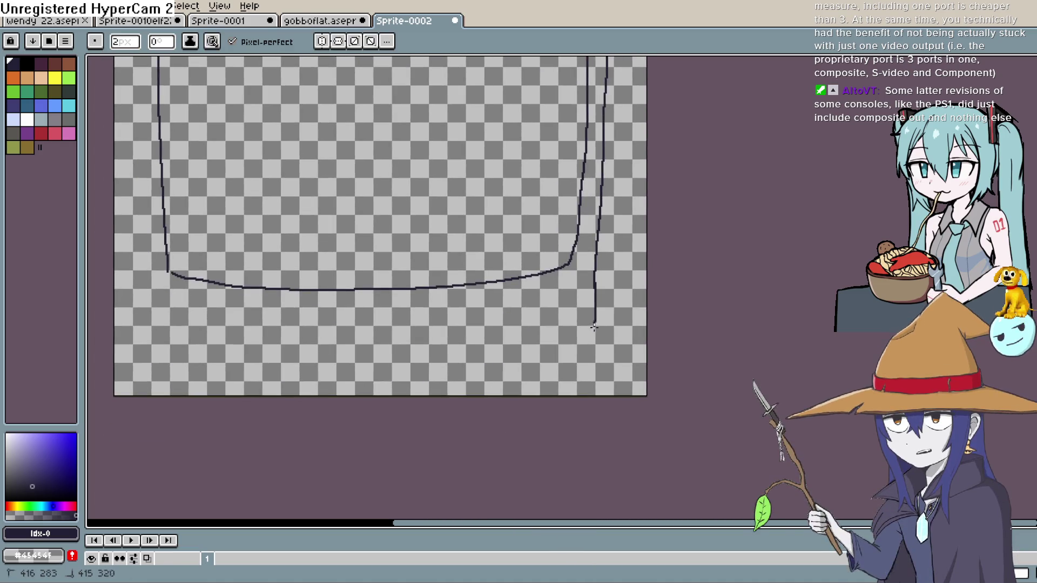
{"action": "left_click_drag", "start_coordinate": [465, 365], "coordinate": [111, 358]}
{"action": "mouse_move", "coordinate": [209, 319]}
{"action": "left_mouse_down"}
{"action": "mouse_move", "coordinate": [301, 352]}
{"action": "mouse_move", "coordinate": [561, 326]}
{"action": "left_mouse_up"}
{"action": "key", "text": "ctrl+z"}
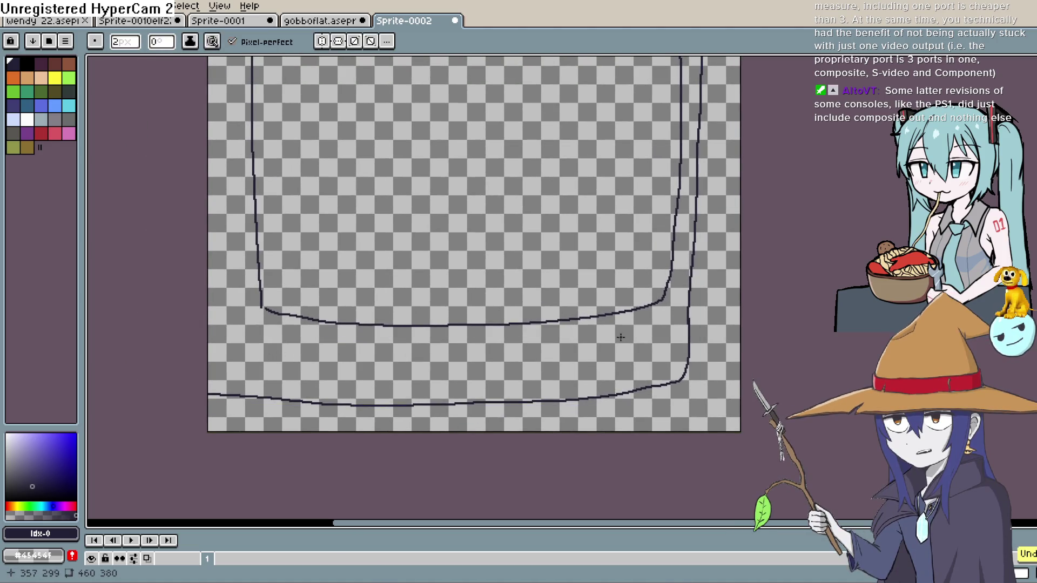
{"action": "left_click_drag", "start_coordinate": [611, 370], "coordinate": [372, 373]}
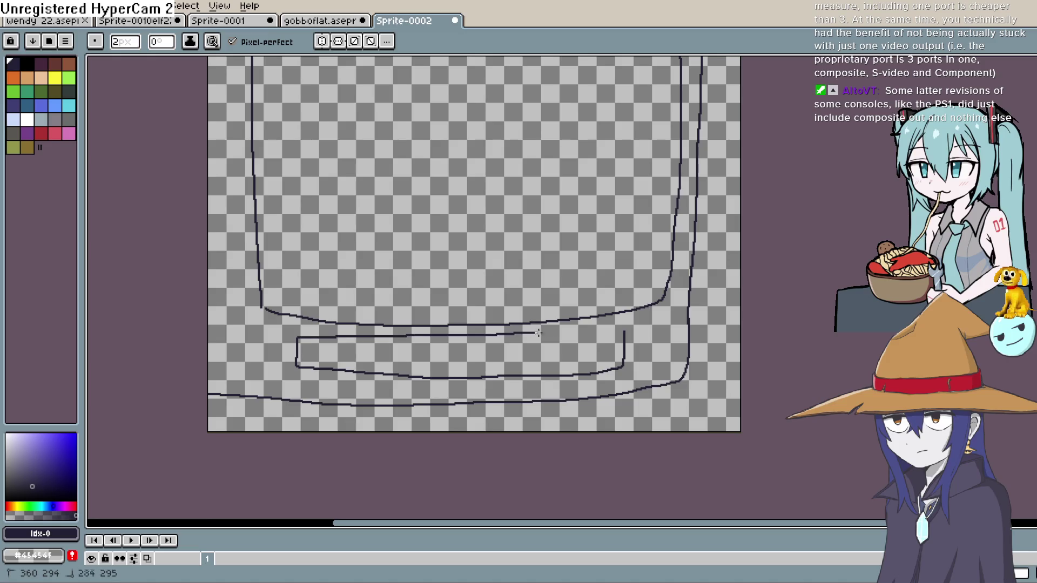
{"action": "mouse_move", "coordinate": [652, 320]}
{"action": "left_mouse_down"}
{"action": "mouse_move", "coordinate": [660, 332]}
{"action": "mouse_move", "coordinate": [651, 320]}
{"action": "left_mouse_up"}
Try a Paint Bucket fill on the TV and undo it after it floods the canvas
{"action": "left_click_drag", "start_coordinate": [586, 226], "coordinate": [584, 307]}
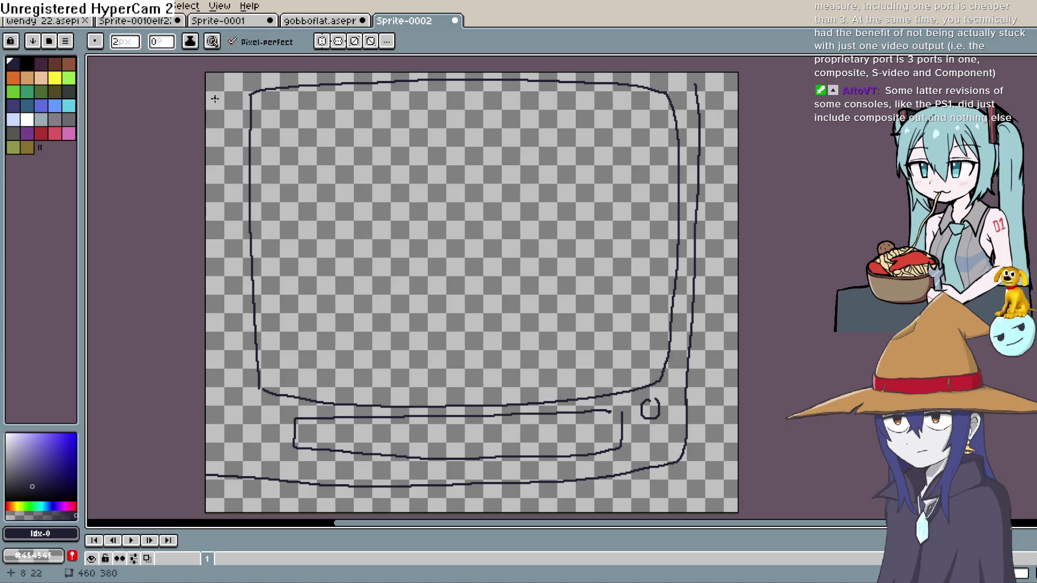
{"action": "left_click_drag", "start_coordinate": [702, 426], "coordinate": [661, 296]}
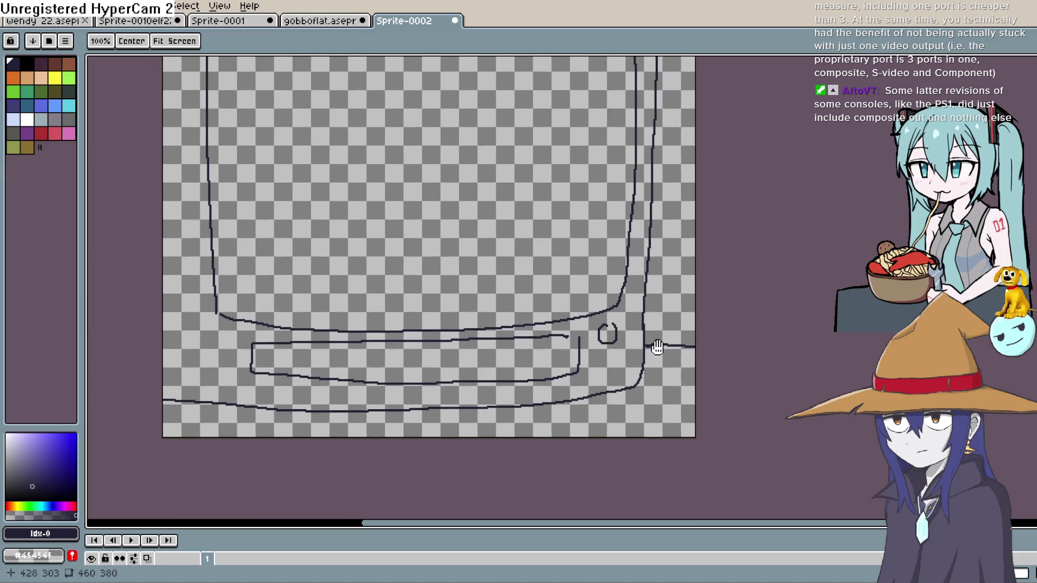
{"action": "left_click_drag", "start_coordinate": [653, 292], "coordinate": [652, 347]}
{"action": "left_click", "coordinate": [16, 479]}
{"action": "key", "text": "g"}
{"action": "left_click", "coordinate": [650, 260]}
{"action": "key", "text": "ctrl+z"}
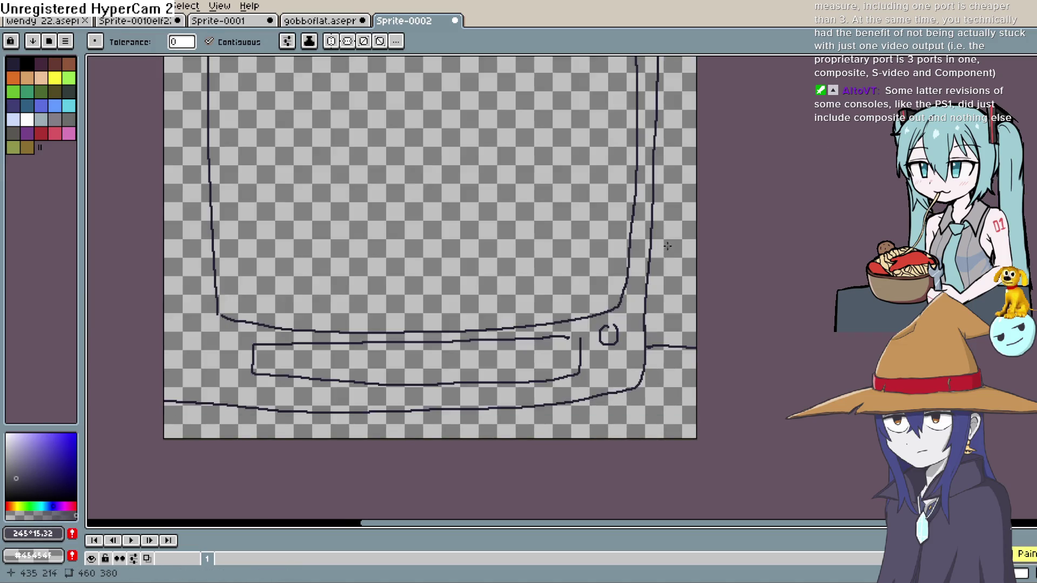
{"action": "left_click_drag", "start_coordinate": [732, 155], "coordinate": [717, 277]}
Retry a bucket fill inside the TV outline and undo the unwanted result
{"action": "key", "text": "b"}
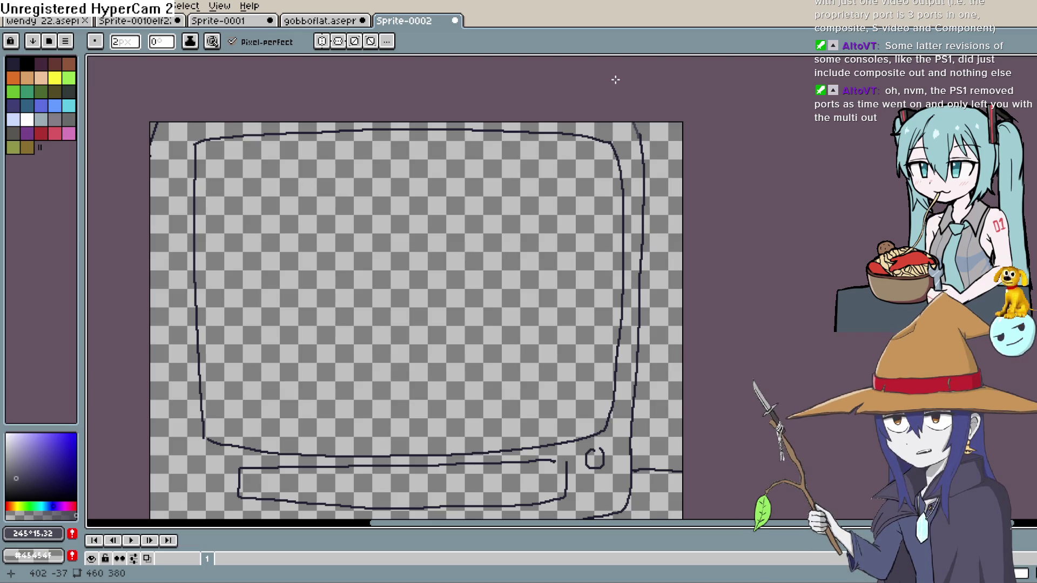
{"action": "key", "text": "space"}
{"action": "mouse_move", "coordinate": [620, 318]}
{"action": "left_mouse_down"}
{"action": "mouse_move", "coordinate": [624, 234]}
{"action": "mouse_move", "coordinate": [628, 246]}
{"action": "mouse_move", "coordinate": [715, 258]}
{"action": "left_mouse_up"}
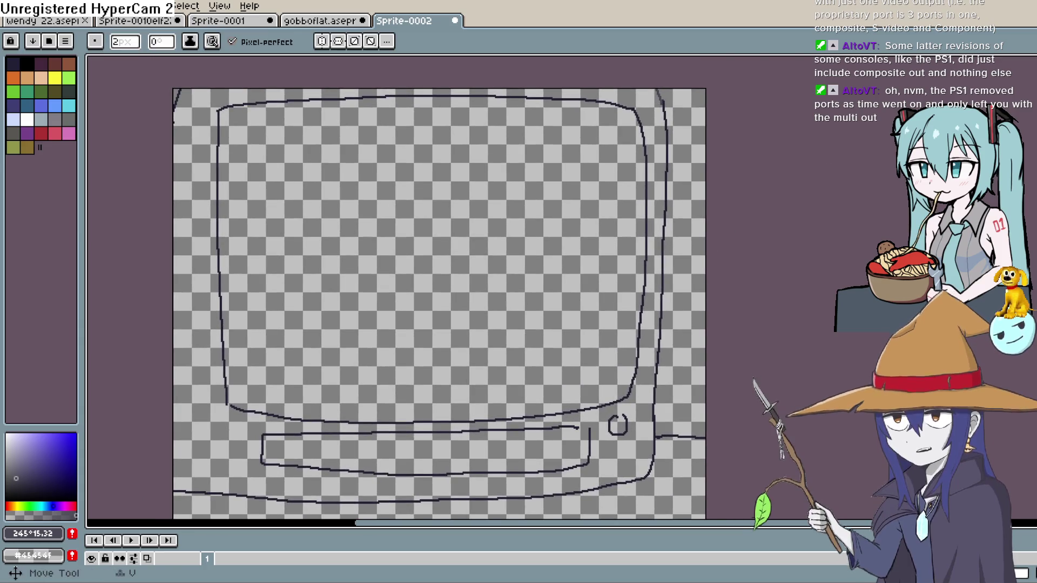
{"action": "key", "text": "g"}
{"action": "left_click", "coordinate": [656, 205]}
{"action": "key", "text": "ctrl+z"}
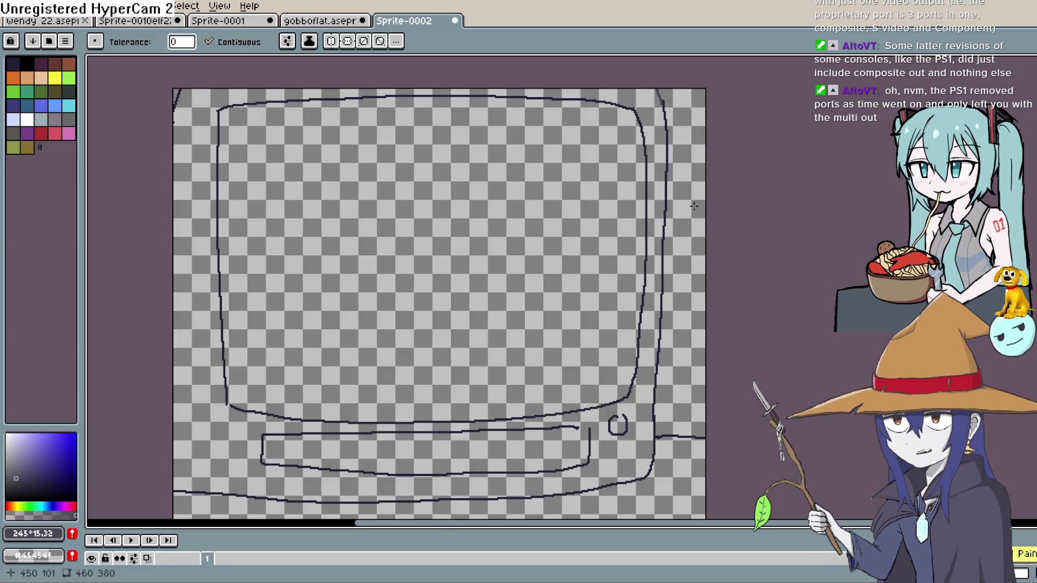
Bucket-fill the TV body between the outlines in dark slate grey
{"action": "scroll", "coordinate": [692, 201], "scroll_direction": "down", "scroll_amount": 2}
{"action": "key", "text": "b"}
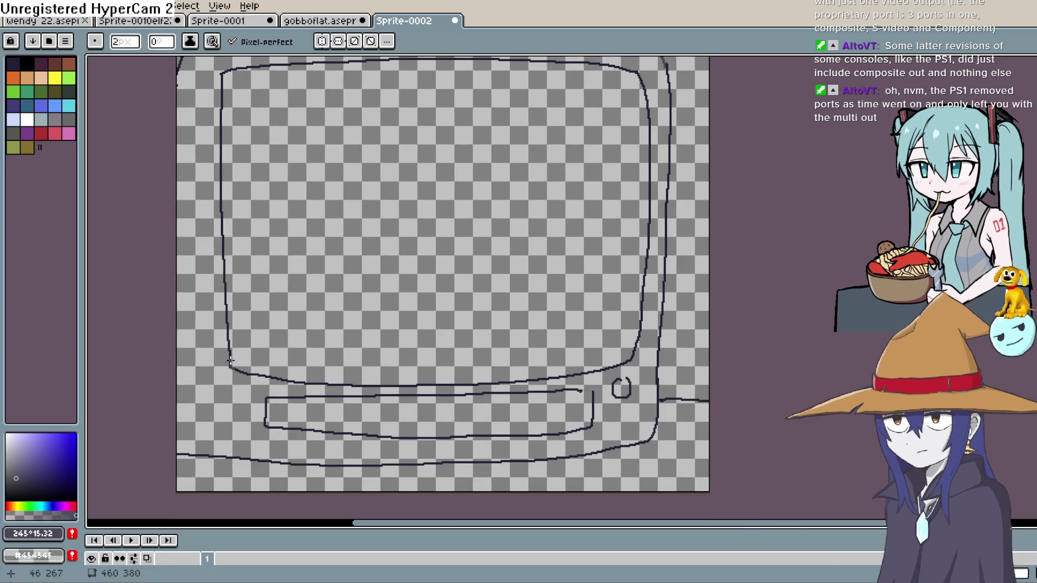
{"action": "key", "text": "g"}
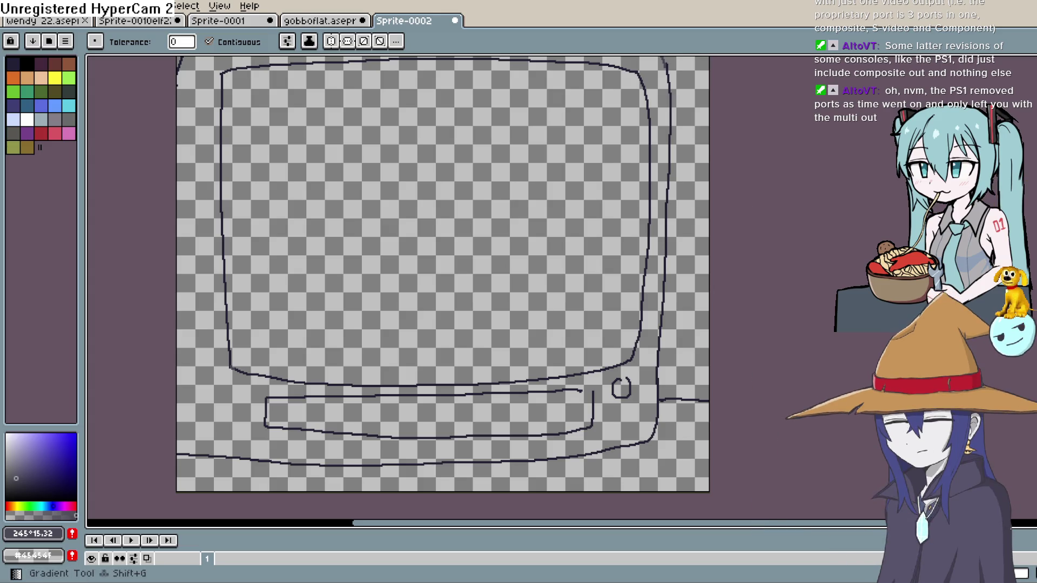
{"action": "left_click", "coordinate": [659, 177]}
{"action": "key", "text": "h"}
{"action": "mouse_move", "coordinate": [655, 259]}
{"action": "left_mouse_down"}
{"action": "mouse_move", "coordinate": [657, 321]}
{"action": "mouse_move", "coordinate": [659, 290]}
{"action": "left_mouse_up"}
Set the drawing colour to dark green and sketch the goblin face's first line with the Pencil
{"action": "left_click", "coordinate": [21, 439]}
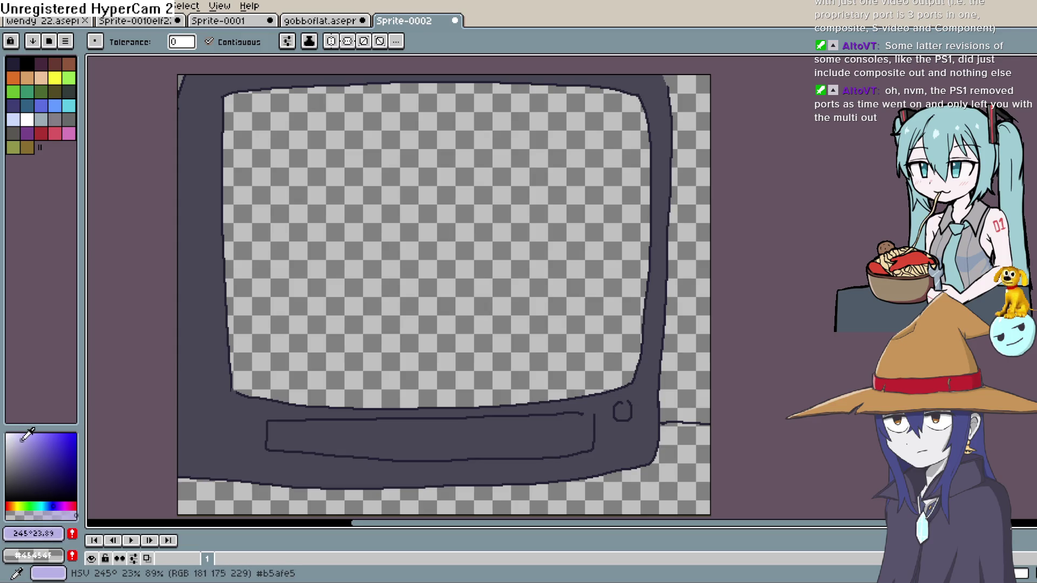
{"action": "left_click", "coordinate": [20, 462]}
{"action": "left_click", "coordinate": [36, 506]}
{"action": "left_click", "coordinate": [31, 506]}
{"action": "left_click", "coordinate": [65, 454]}
{"action": "left_click_drag", "start_coordinate": [65, 454], "coordinate": [78, 492]}
{"action": "key", "text": "b"}
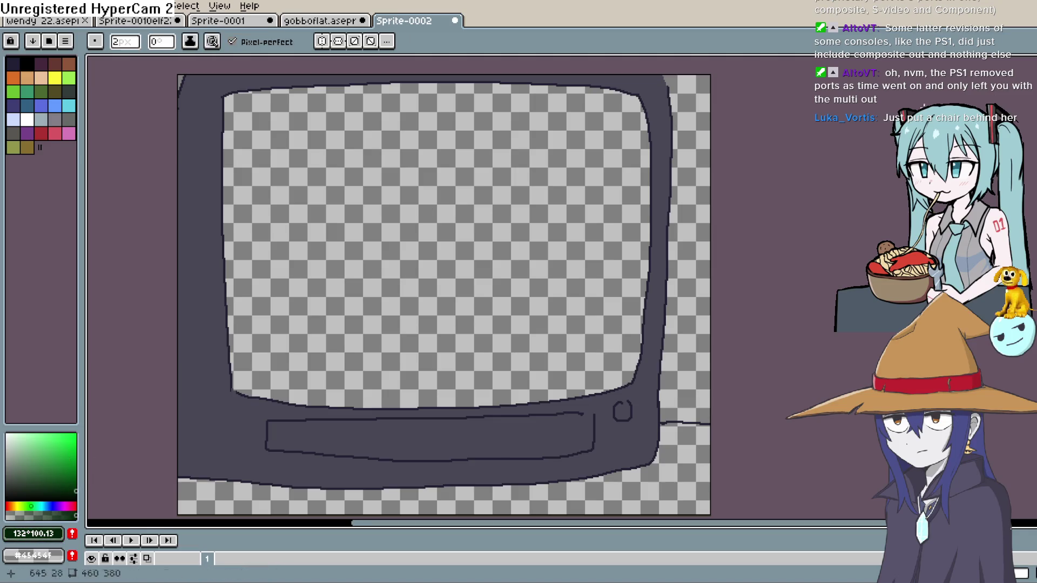
{"action": "scroll", "coordinate": [655, 174], "scroll_direction": "down", "scroll_amount": 1}
{"action": "mouse_move", "coordinate": [415, 187]}
{"action": "left_mouse_down"}
{"action": "mouse_move", "coordinate": [536, 210]}
{"action": "mouse_move", "coordinate": [473, 234]}
{"action": "left_mouse_up"}
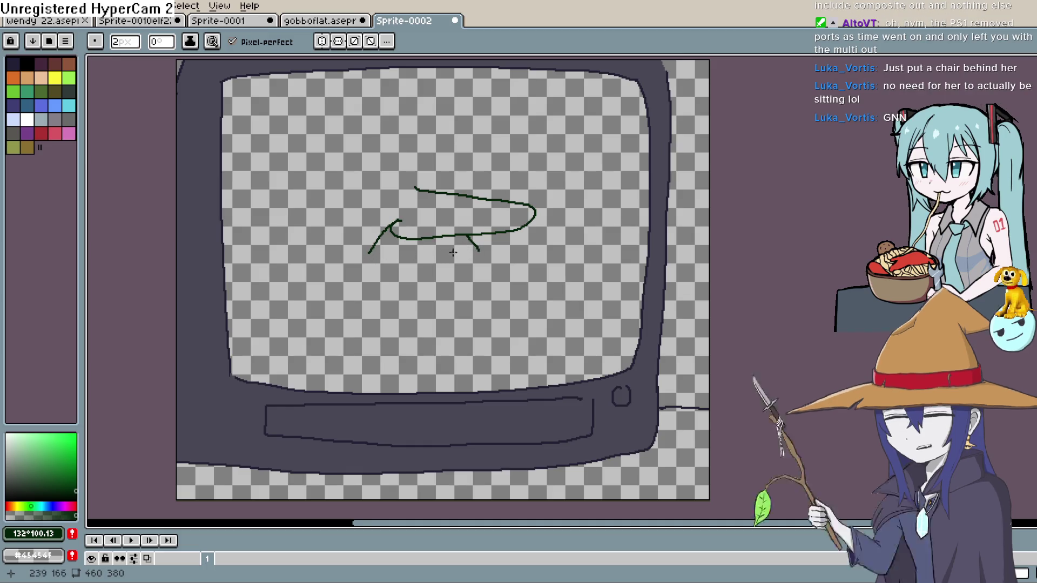
Sketch the goblin's mouth, chin curve, eyes and a left arm ending in a claw hand
{"action": "left_click_drag", "start_coordinate": [379, 257], "coordinate": [446, 252]}
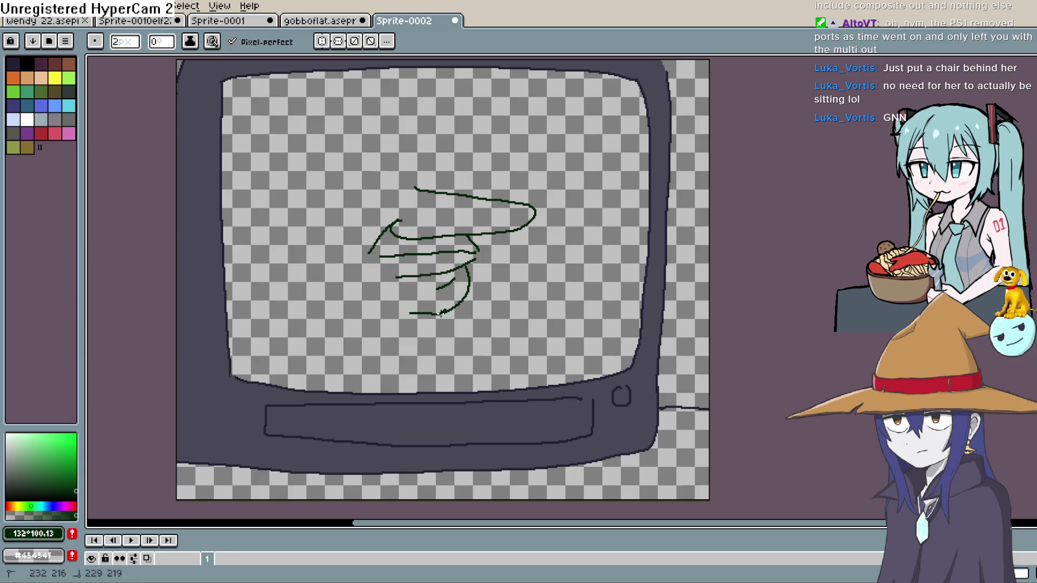
{"action": "left_click_drag", "start_coordinate": [443, 312], "coordinate": [429, 327]}
{"action": "left_click_drag", "start_coordinate": [429, 327], "coordinate": [423, 354]}
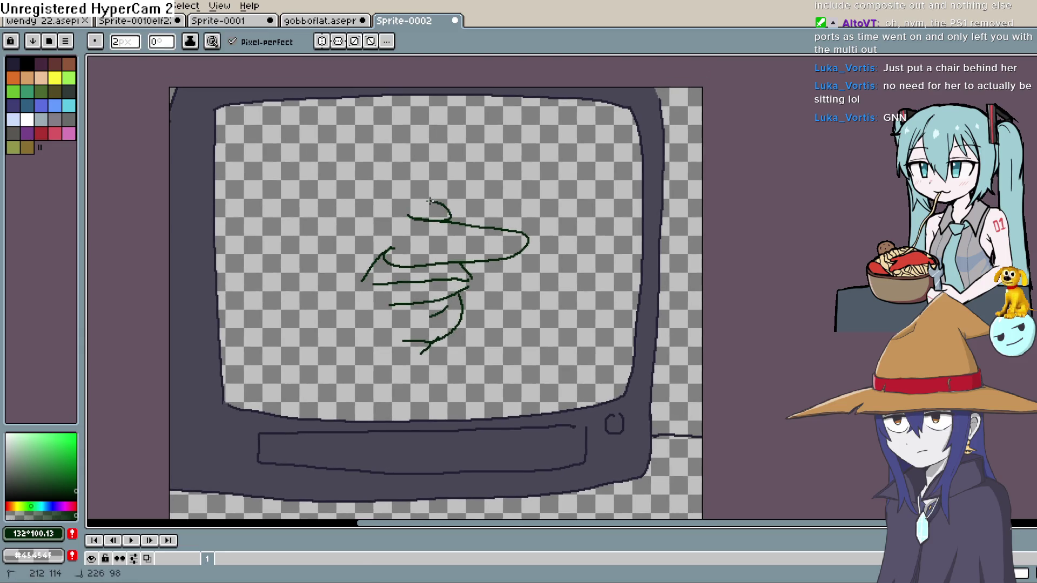
{"action": "left_click_drag", "start_coordinate": [360, 204], "coordinate": [381, 203]}
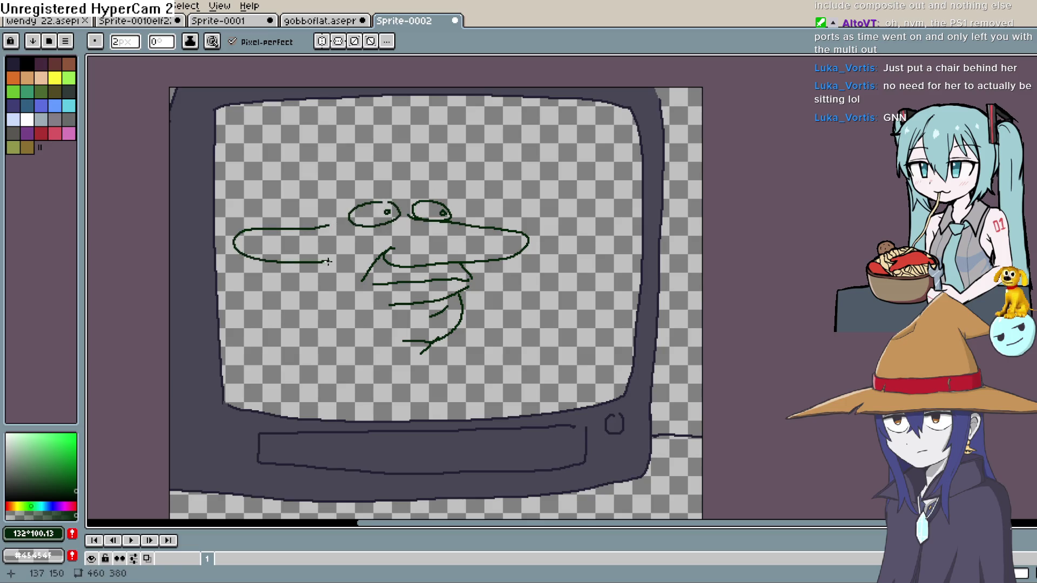
{"action": "left_click_drag", "start_coordinate": [442, 335], "coordinate": [501, 374]}
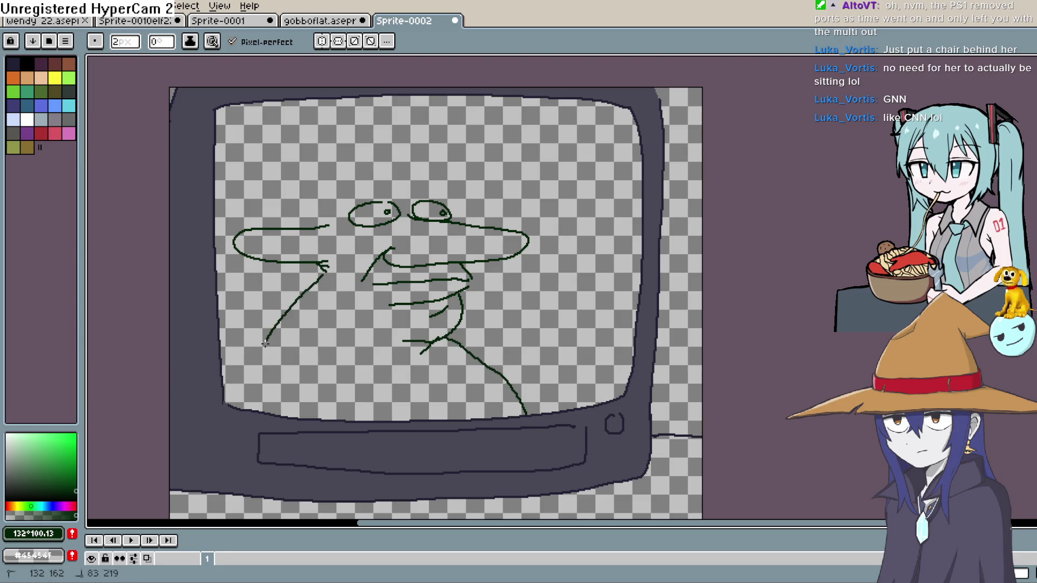
{"action": "key", "text": "ctrl+z"}
{"action": "mouse_move", "coordinate": [342, 293]}
{"action": "left_mouse_down"}
{"action": "mouse_move", "coordinate": [291, 335]}
{"action": "mouse_move", "coordinate": [302, 385]}
{"action": "left_mouse_up"}
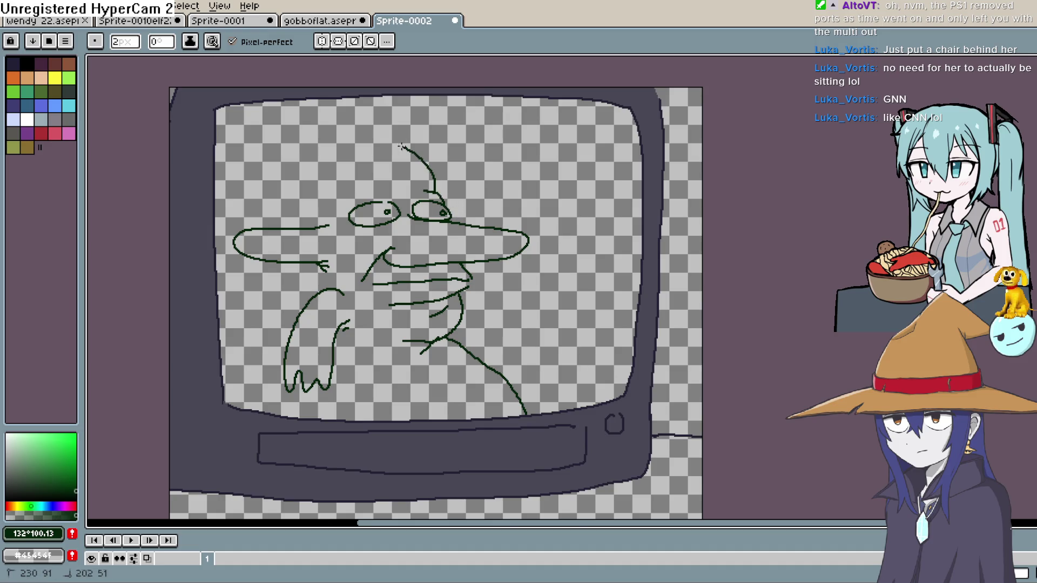
Outline the head top and right arm holding a microphone, then switch to the Eraser
{"action": "left_click_drag", "start_coordinate": [549, 242], "coordinate": [522, 219]}
{"action": "left_click_drag", "start_coordinate": [594, 372], "coordinate": [547, 338]}
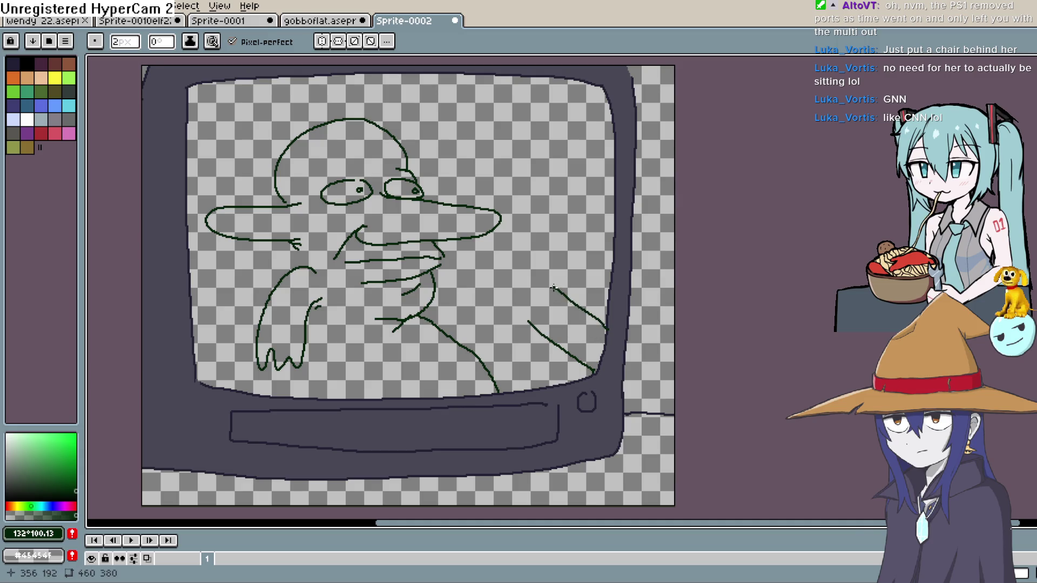
{"action": "left_click_drag", "start_coordinate": [553, 288], "coordinate": [553, 288]}
{"action": "mouse_move", "coordinate": [553, 253]}
{"action": "left_mouse_down"}
{"action": "mouse_move", "coordinate": [512, 250]}
{"action": "mouse_move", "coordinate": [497, 310]}
{"action": "left_mouse_up"}
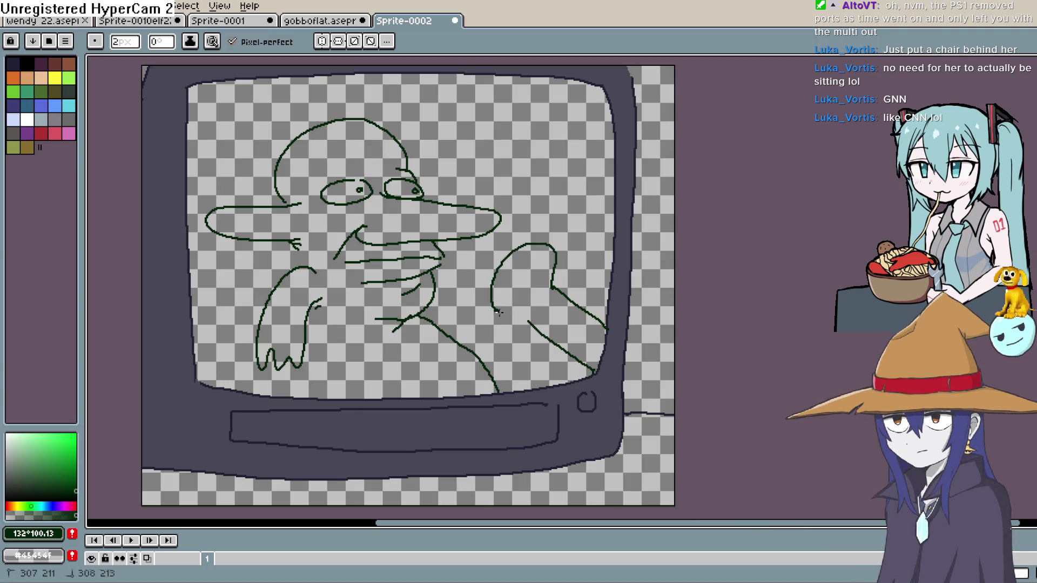
{"action": "key", "text": "ctrl+z"}
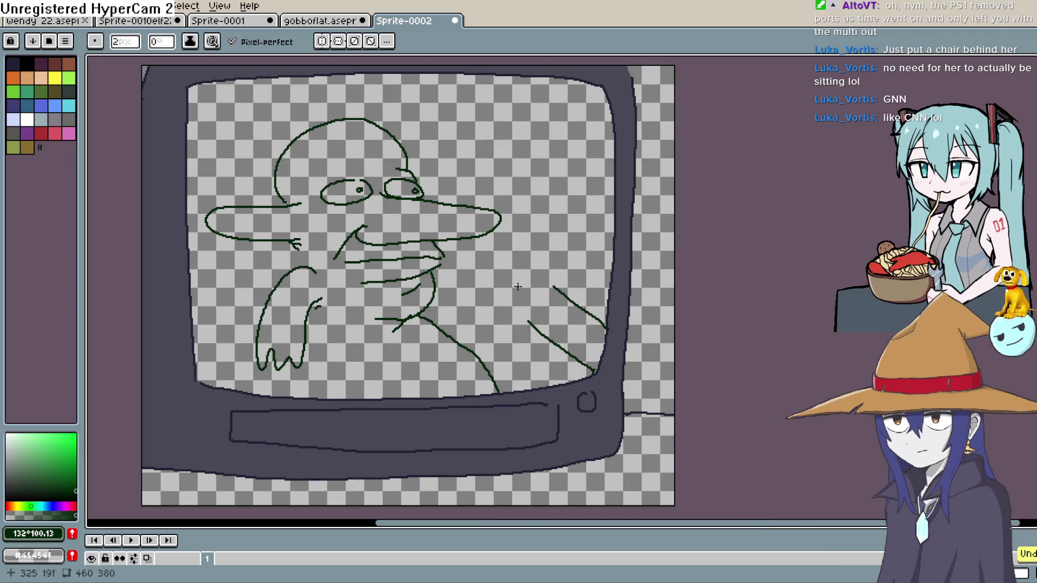
{"action": "left_click_drag", "start_coordinate": [512, 296], "coordinate": [520, 239]}
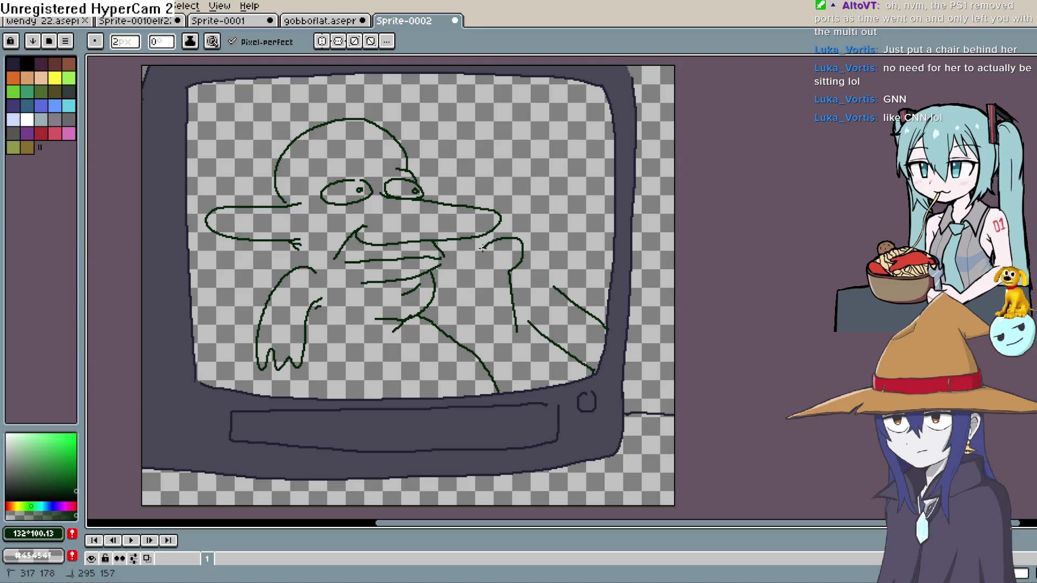
{"action": "left_click_drag", "start_coordinate": [498, 318], "coordinate": [517, 330]}
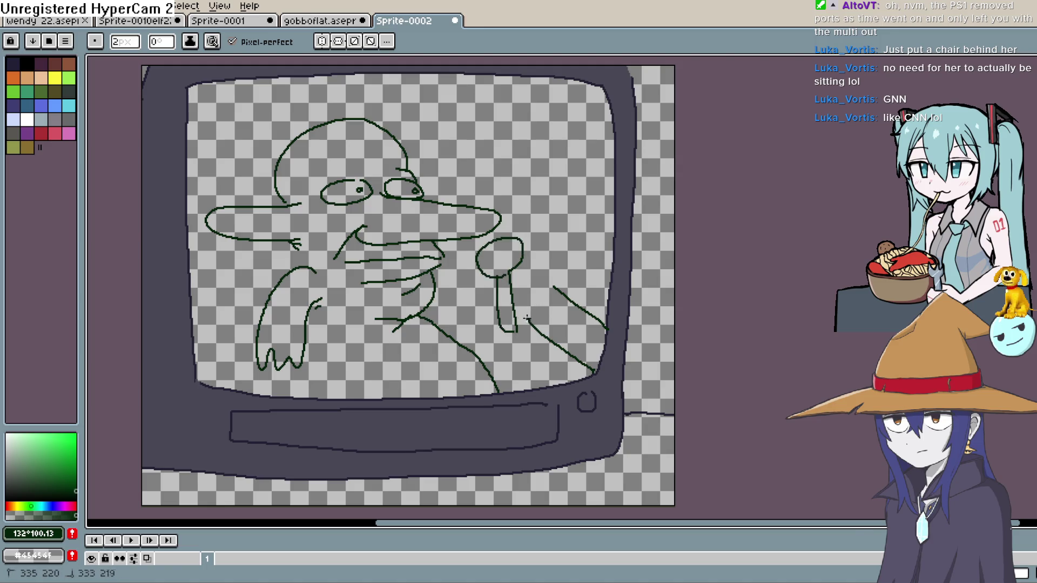
{"action": "left_click_drag", "start_coordinate": [547, 279], "coordinate": [534, 272]}
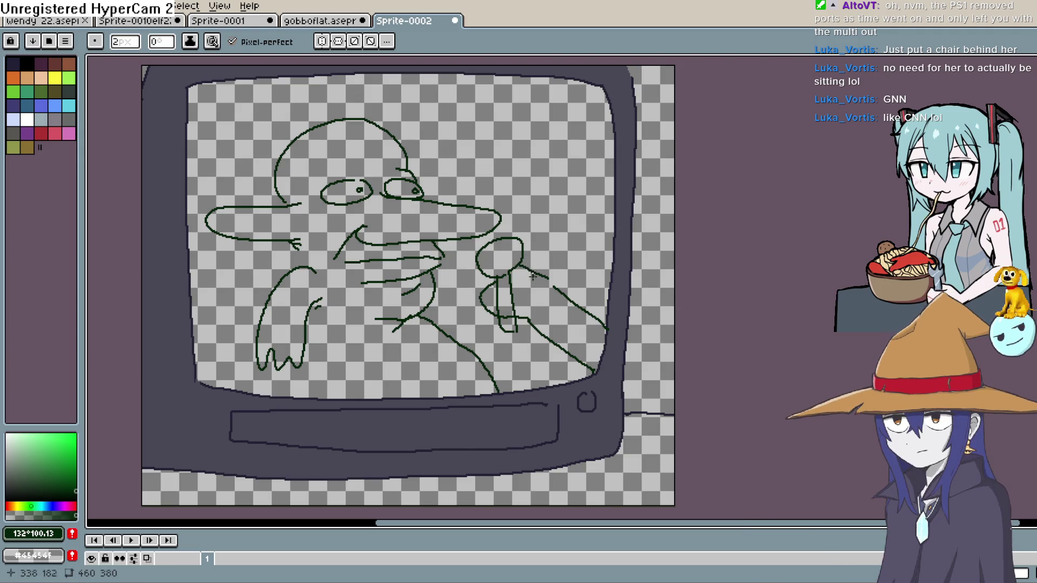
{"action": "scroll", "coordinate": [529, 297], "scroll_direction": "up", "scroll_amount": 2}
{"action": "key", "text": "e"}
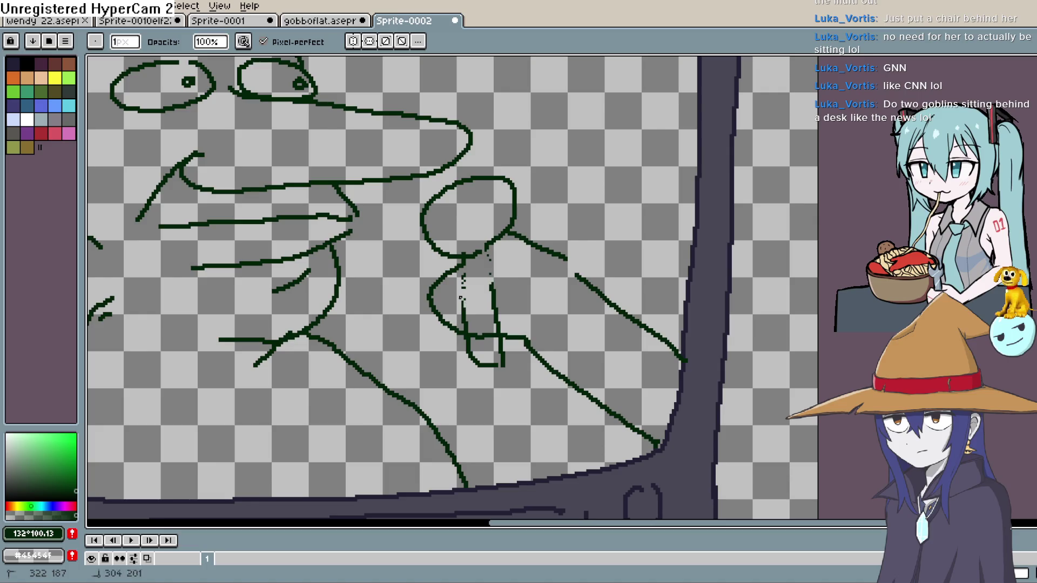
Erase stray pixels by the microphone handle, then redraw the goblin's upper lip and small detail strokes
{"action": "mouse_move", "coordinate": [502, 300]}
{"action": "left_mouse_down"}
{"action": "mouse_move", "coordinate": [495, 288]}
{"action": "mouse_move", "coordinate": [464, 298]}
{"action": "mouse_move", "coordinate": [477, 319]}
{"action": "mouse_move", "coordinate": [498, 306]}
{"action": "left_mouse_up"}
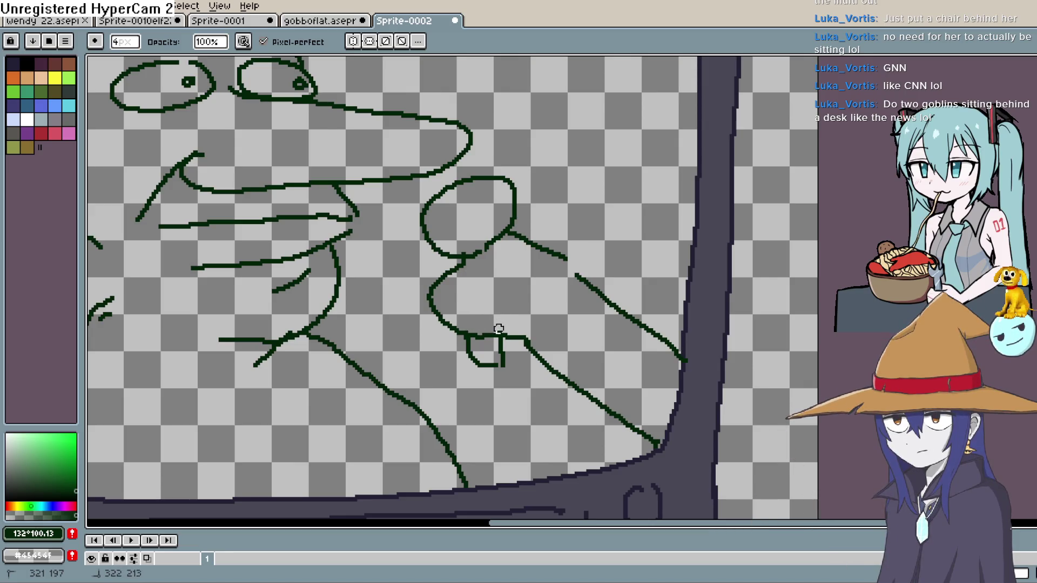
{"action": "key", "text": "b"}
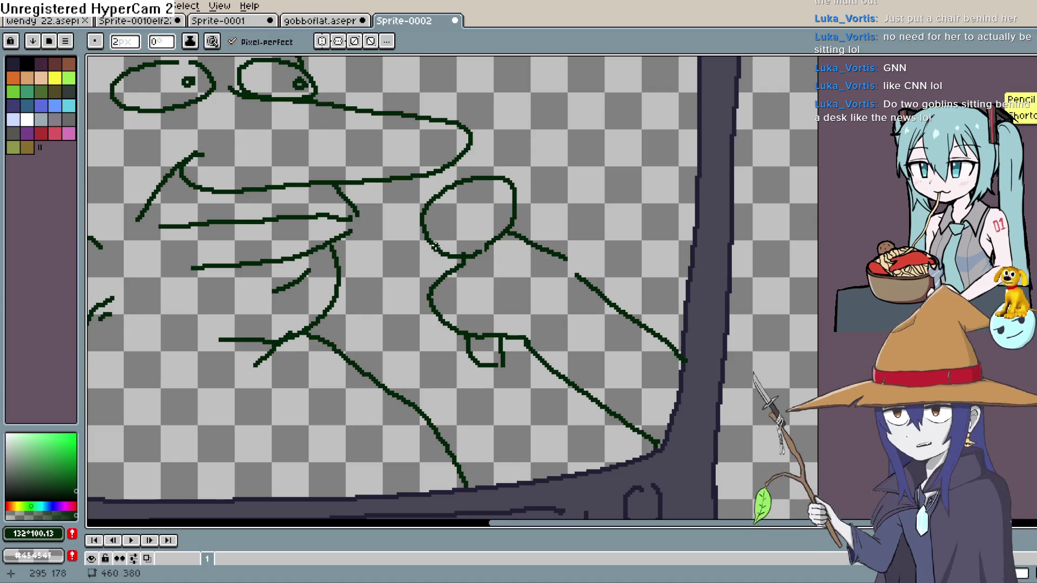
{"action": "scroll", "coordinate": [432, 246], "scroll_direction": "down", "scroll_amount": 2}
{"action": "scroll", "coordinate": [419, 272], "scroll_direction": "up", "scroll_amount": 1}
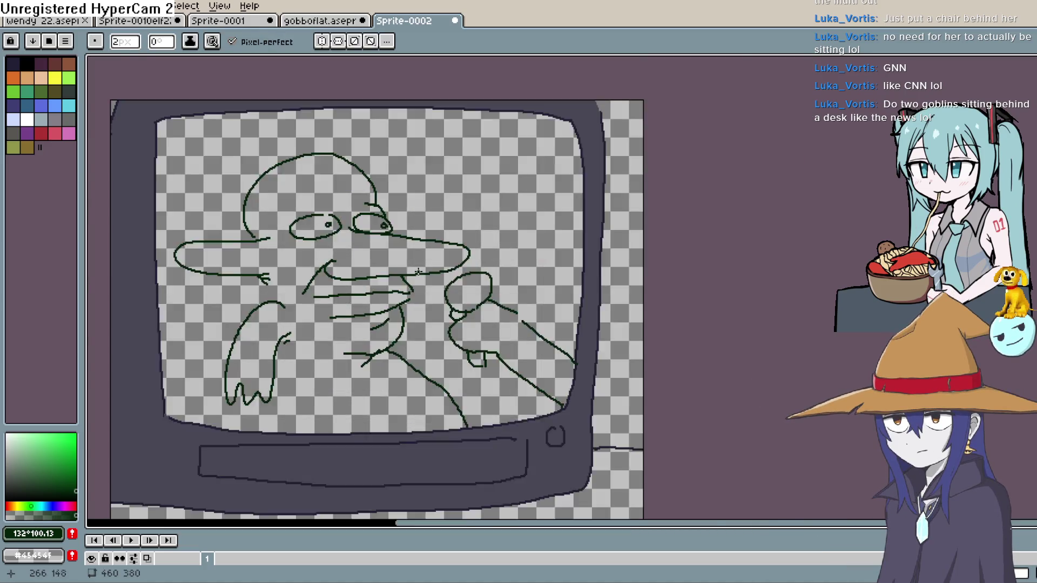
{"action": "scroll", "coordinate": [418, 272], "scroll_direction": "up", "scroll_amount": 2}
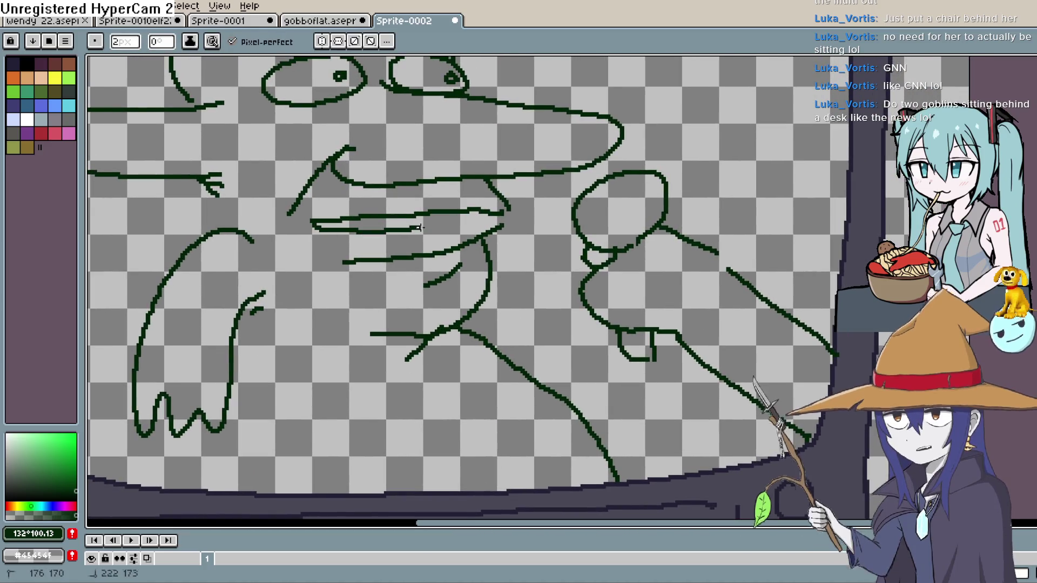
{"action": "key", "text": "ctrl+z"}
{"action": "left_click_drag", "start_coordinate": [312, 220], "coordinate": [475, 207]}
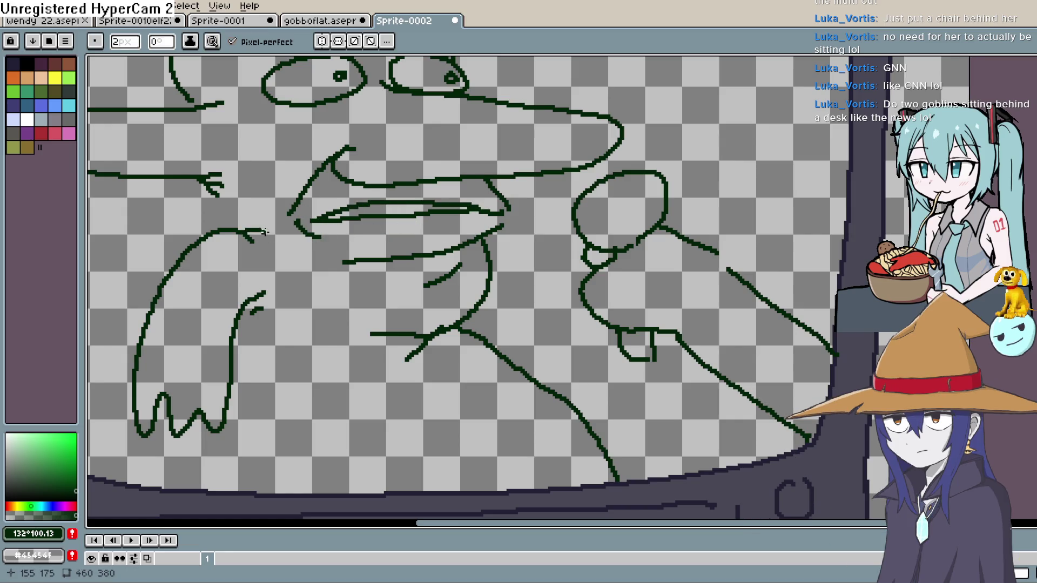
{"action": "left_click_drag", "start_coordinate": [282, 231], "coordinate": [376, 225]}
{"action": "left_click_drag", "start_coordinate": [296, 174], "coordinate": [298, 222]}
Extend the brow line into a long nose with a second hooked nose line
{"action": "scroll", "coordinate": [371, 244], "scroll_direction": "down", "scroll_amount": 2}
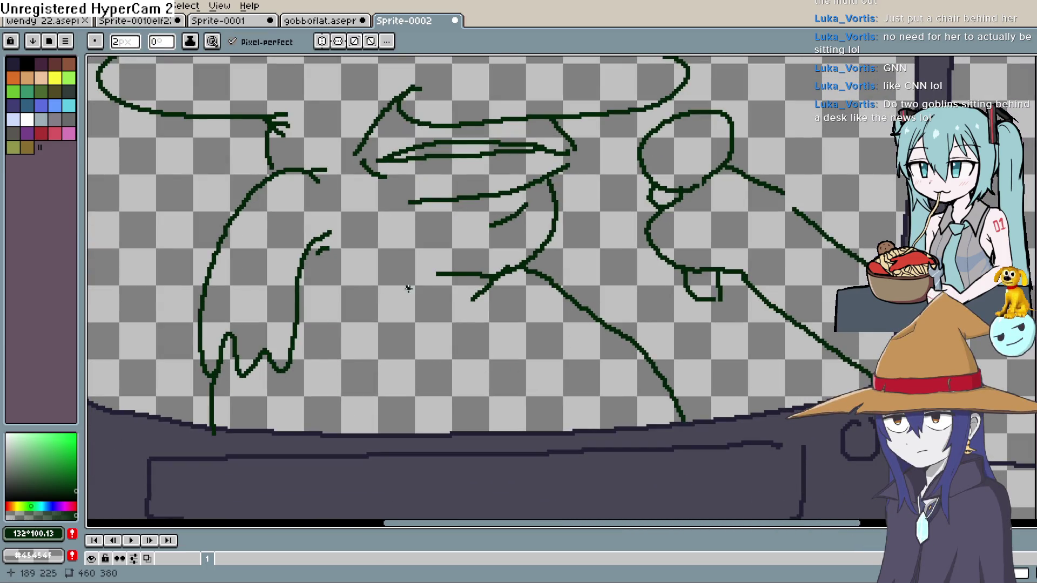
{"action": "scroll", "coordinate": [401, 291], "scroll_direction": "up", "scroll_amount": 7}
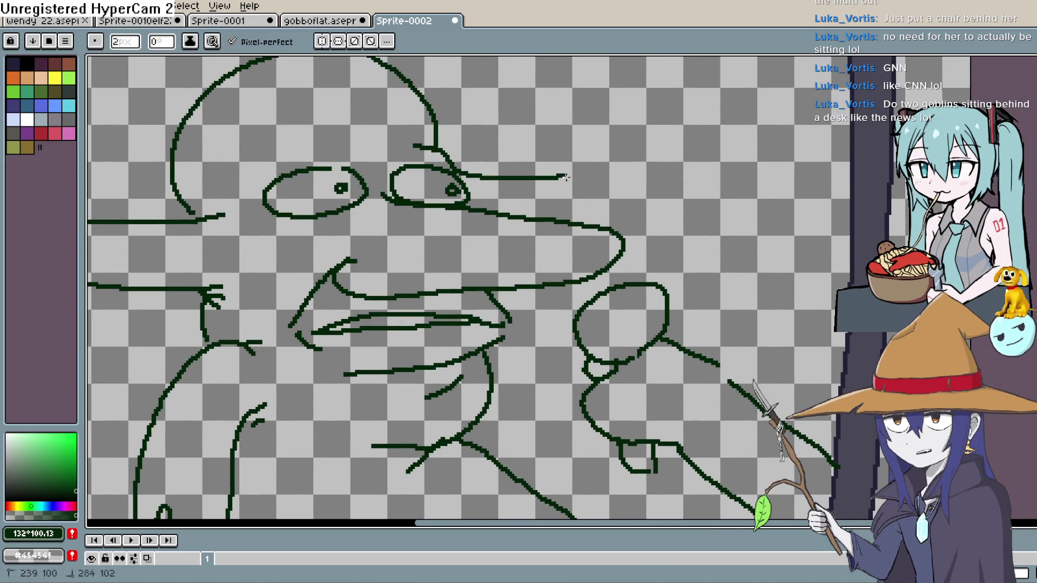
{"action": "left_click_drag", "start_coordinate": [557, 177], "coordinate": [610, 226]}
{"action": "mouse_move", "coordinate": [467, 189]}
{"action": "left_mouse_down"}
{"action": "mouse_move", "coordinate": [567, 190]}
{"action": "mouse_move", "coordinate": [591, 211]}
{"action": "left_mouse_up"}
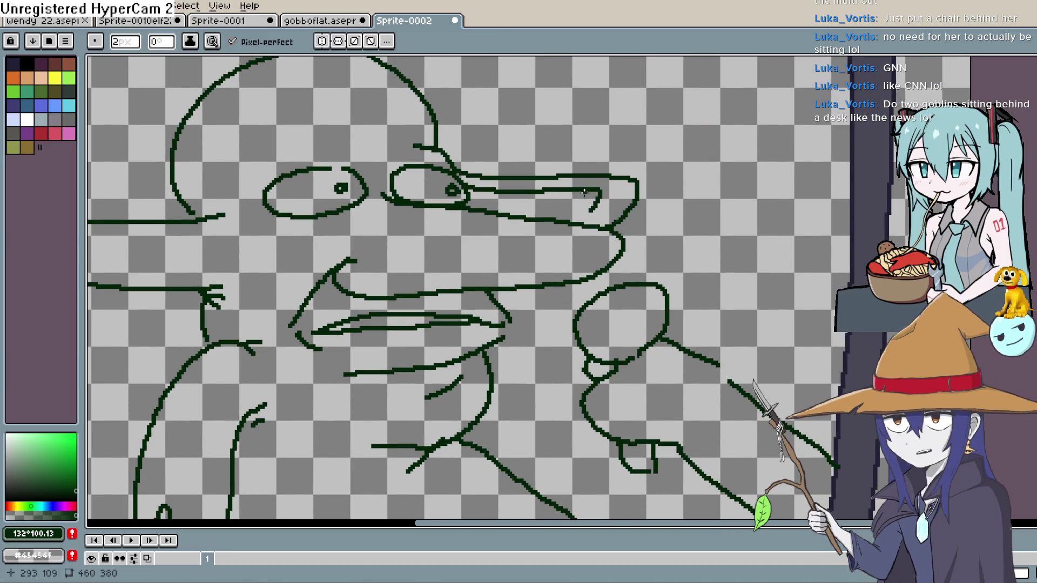
{"action": "scroll", "coordinate": [528, 233], "scroll_direction": "left", "scroll_amount": 5}
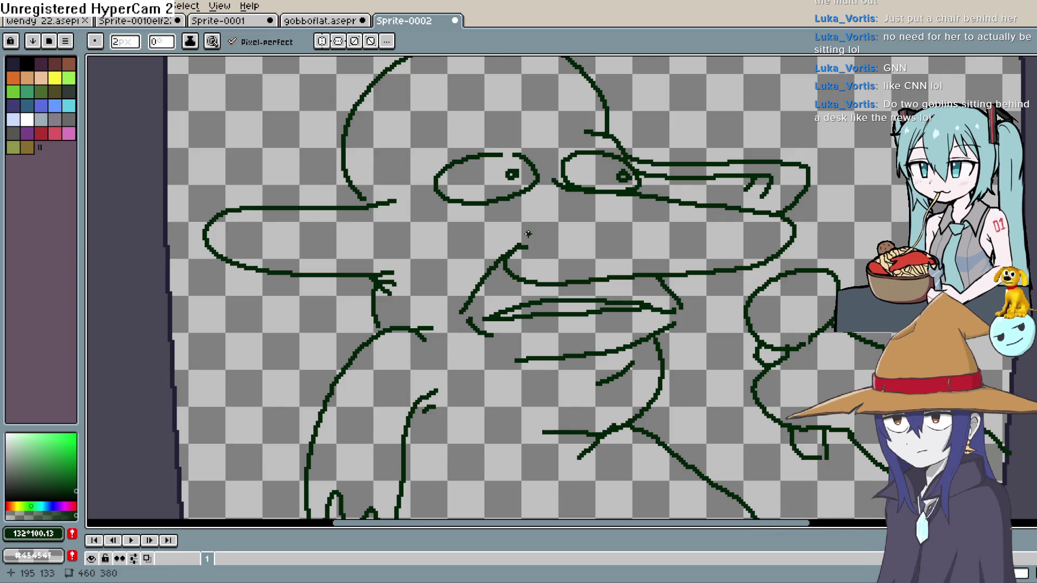
Add inner detail lines to the goblin's left and right ears
{"action": "scroll", "coordinate": [528, 233], "scroll_direction": "down", "scroll_amount": 1}
{"action": "scroll", "coordinate": [546, 190], "scroll_direction": "up", "scroll_amount": 1}
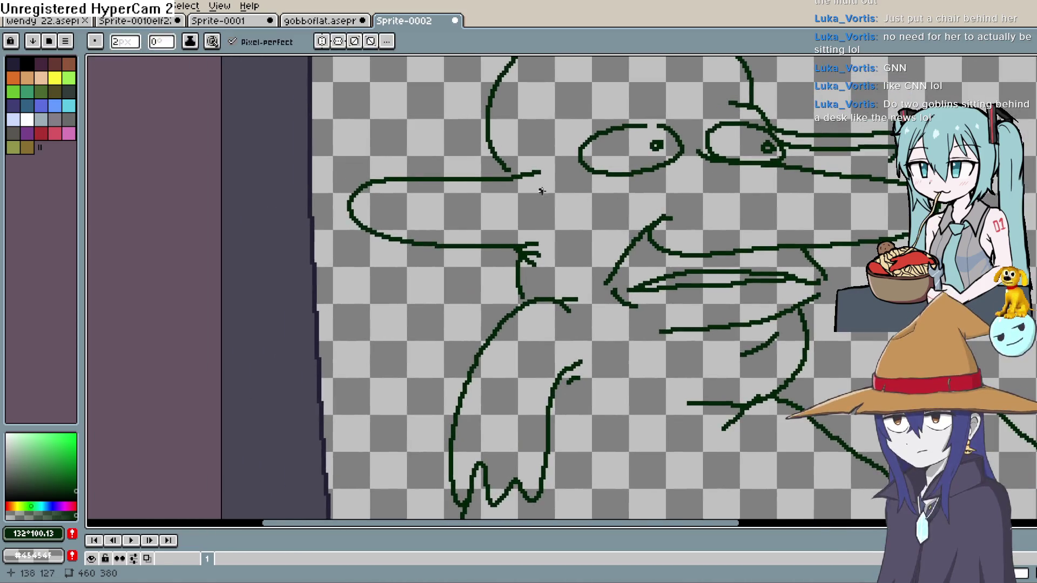
{"action": "left_click_drag", "start_coordinate": [522, 186], "coordinate": [399, 210]}
{"action": "key", "text": "ctrl+z"}
{"action": "mouse_move", "coordinate": [535, 188]}
{"action": "left_mouse_down"}
{"action": "mouse_move", "coordinate": [391, 221]}
{"action": "mouse_move", "coordinate": [410, 210]}
{"action": "left_mouse_up"}
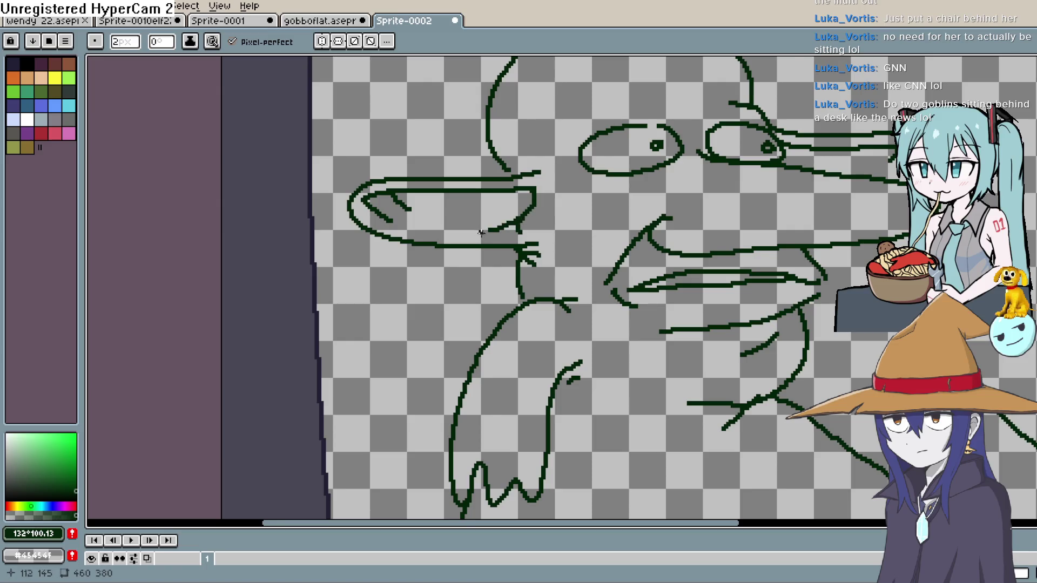
{"action": "scroll", "coordinate": [484, 232], "scroll_direction": "down", "scroll_amount": 2}
{"action": "mouse_move", "coordinate": [616, 216]}
{"action": "left_mouse_down"}
{"action": "mouse_move", "coordinate": [644, 239]}
{"action": "mouse_move", "coordinate": [607, 258]}
{"action": "left_mouse_up"}
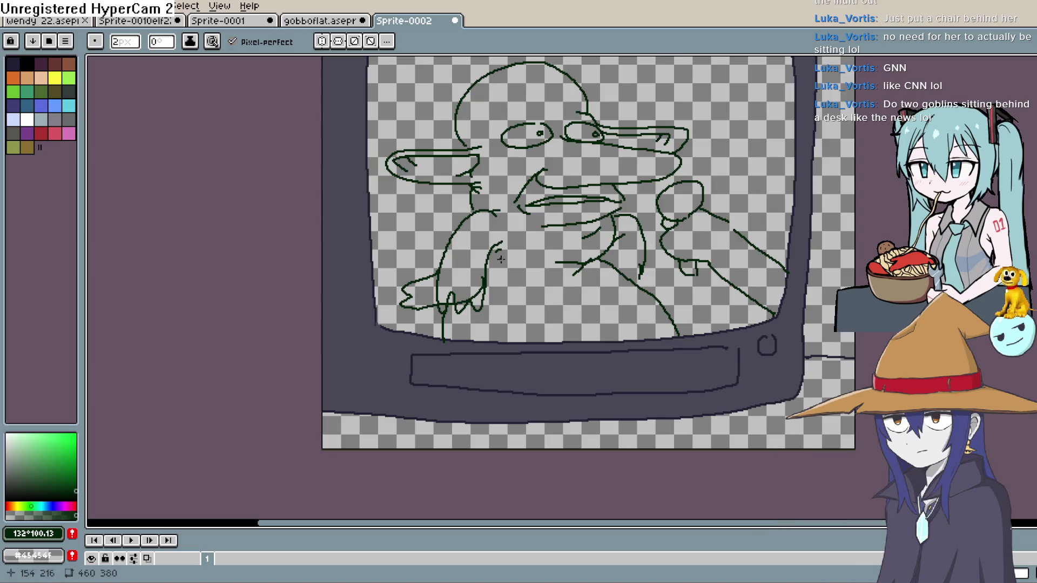
Erase the stray loop and the extra vertical line beside the hand
{"action": "key", "text": "e"}
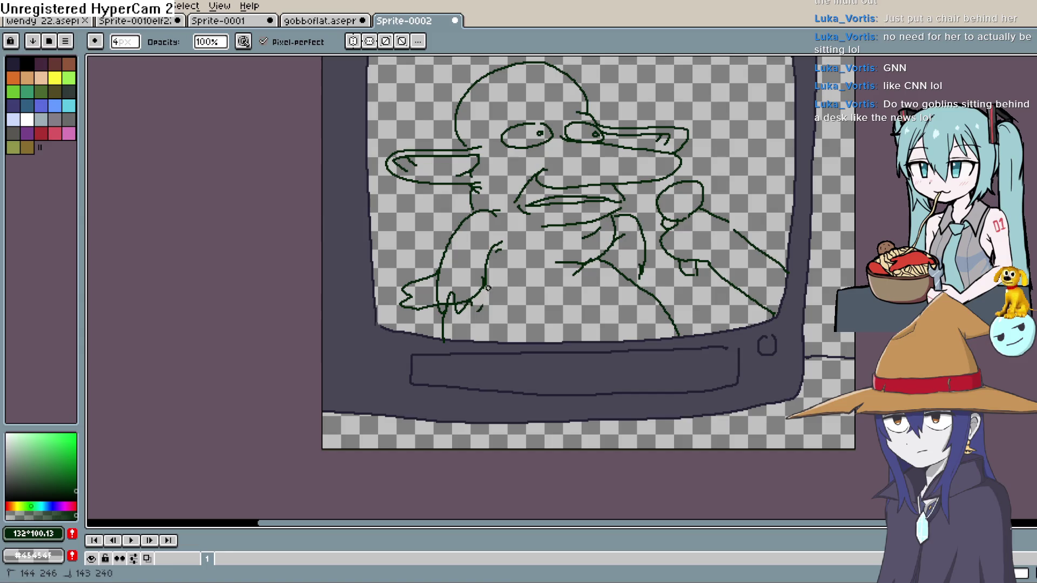
{"action": "scroll", "coordinate": [506, 306], "scroll_direction": "up", "scroll_amount": 3}
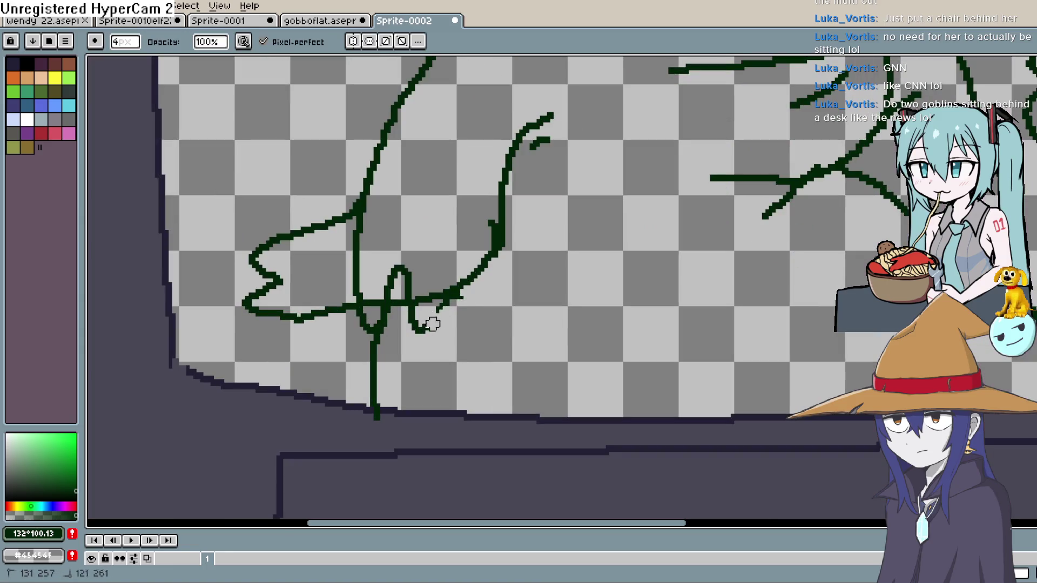
{"action": "mouse_move", "coordinate": [366, 319]}
{"action": "left_mouse_down"}
{"action": "mouse_move", "coordinate": [398, 310]}
{"action": "mouse_move", "coordinate": [415, 264]}
{"action": "left_mouse_up"}
{"action": "mouse_move", "coordinate": [363, 293]}
{"action": "left_mouse_down"}
{"action": "mouse_move", "coordinate": [363, 219]}
{"action": "mouse_move", "coordinate": [382, 212]}
{"action": "left_mouse_up"}
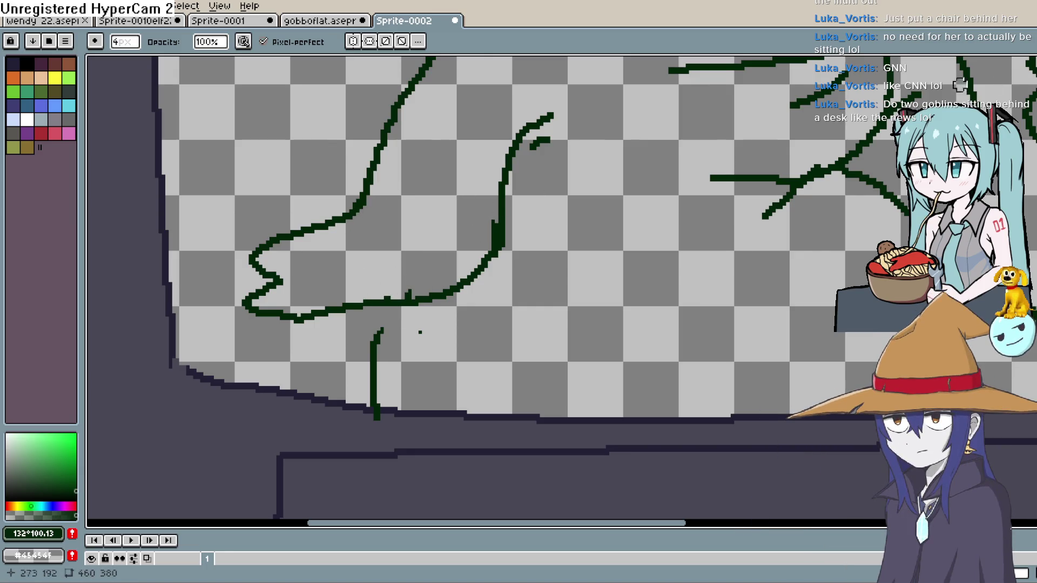
Draw pencil lines joining the arm stroke to the hand, plus a new zigzag line
{"action": "key", "text": "b"}
{"action": "left_click_drag", "start_coordinate": [378, 361], "coordinate": [374, 306]}
{"action": "mouse_move", "coordinate": [557, 251]}
{"action": "left_mouse_down"}
{"action": "mouse_move", "coordinate": [480, 308]}
{"action": "mouse_move", "coordinate": [334, 302]}
{"action": "left_mouse_up"}
{"action": "mouse_move", "coordinate": [751, 250]}
{"action": "left_mouse_down"}
{"action": "mouse_move", "coordinate": [826, 258]}
{"action": "mouse_move", "coordinate": [830, 313]}
{"action": "mouse_move", "coordinate": [744, 325]}
{"action": "left_mouse_up"}
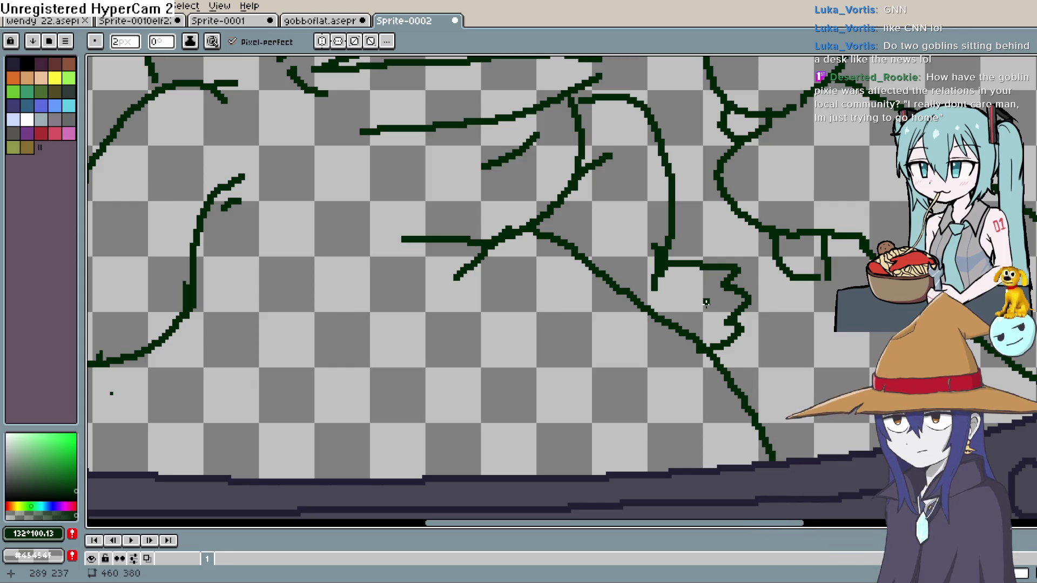
Zoom the view to look over the whole goblin and microphone sketch on the TV screen
{"action": "scroll", "coordinate": [626, 107], "scroll_direction": "down", "scroll_amount": 5}
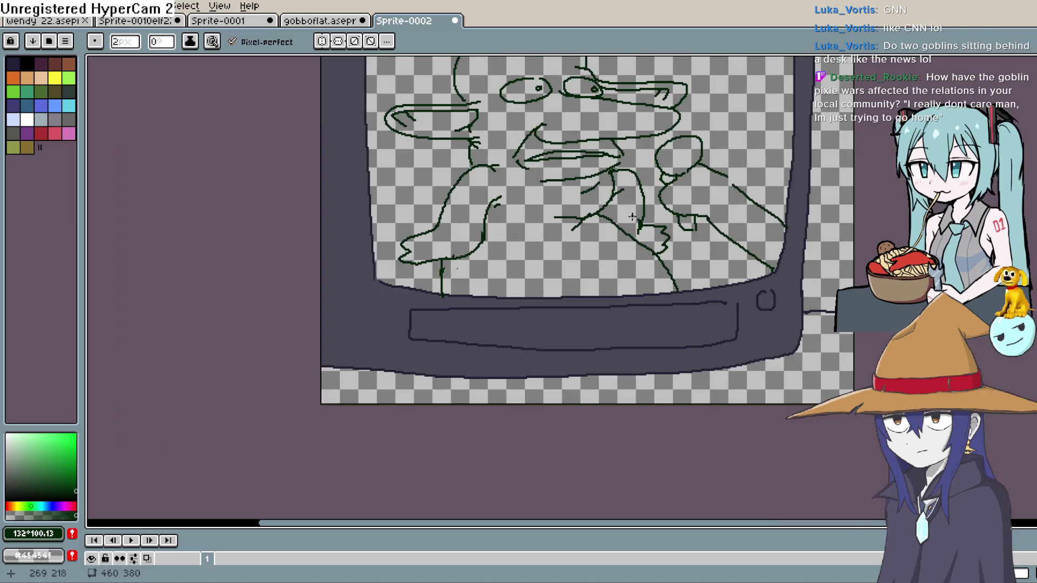
{"action": "scroll", "coordinate": [606, 264], "scroll_direction": "up", "scroll_amount": 2}
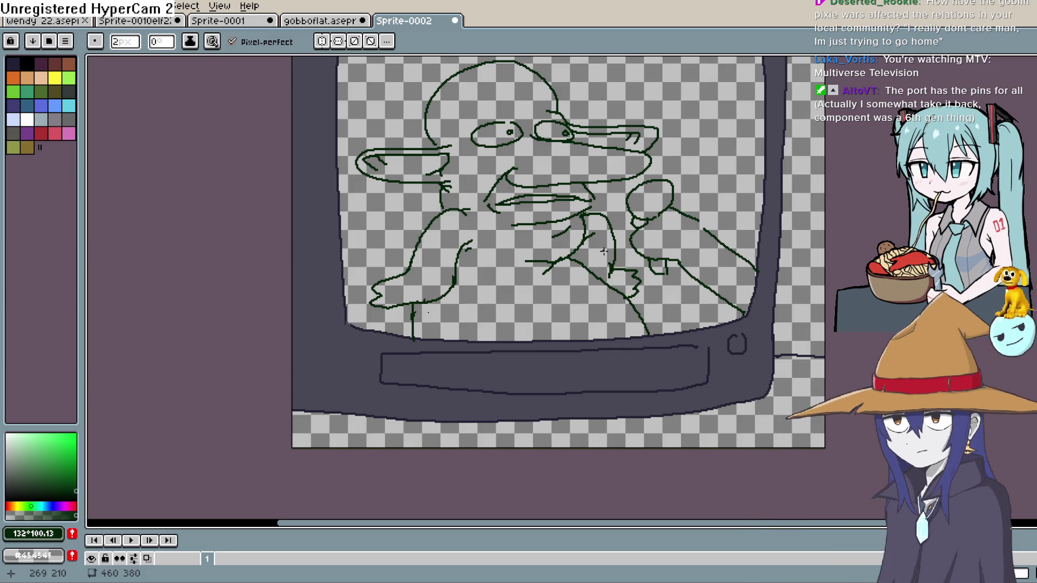
Pick a medium green and try filling the goblin's body, undoing the fill that leaks out
{"action": "left_click", "coordinate": [48, 457]}
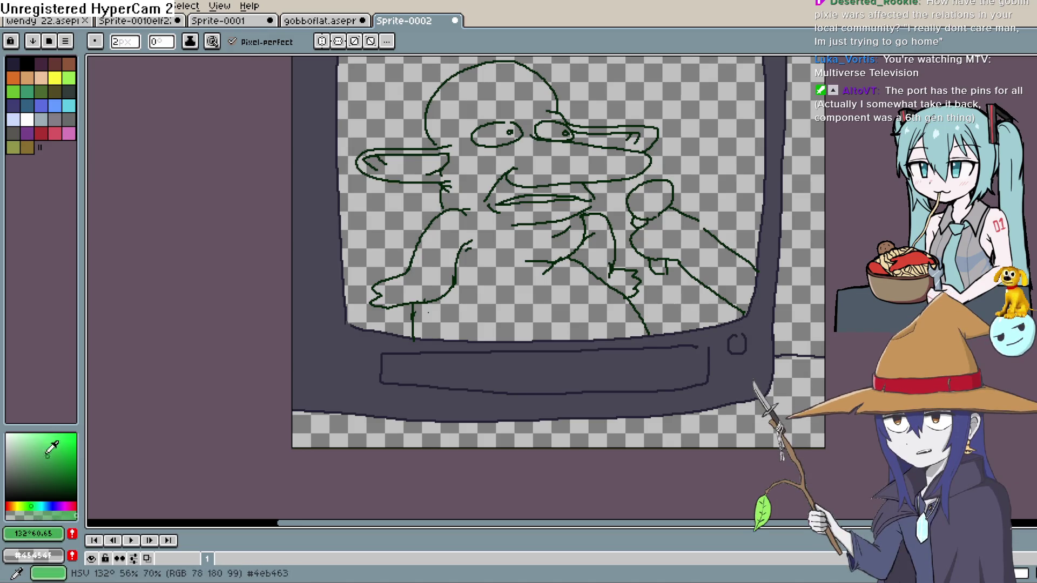
{"action": "key", "text": "g"}
{"action": "left_click", "coordinate": [635, 254]}
{"action": "key", "text": "ctrl+z"}
{"action": "left_click", "coordinate": [1011, 115]}
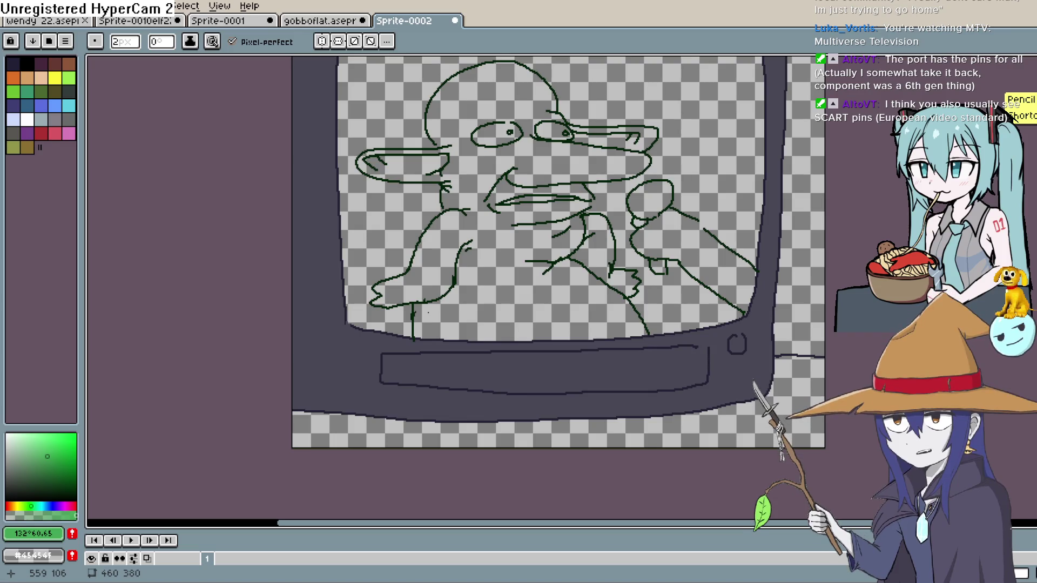
Nudge the canvas slightly and retry the green body fill, undoing it when it leaks
{"action": "key", "text": "h"}
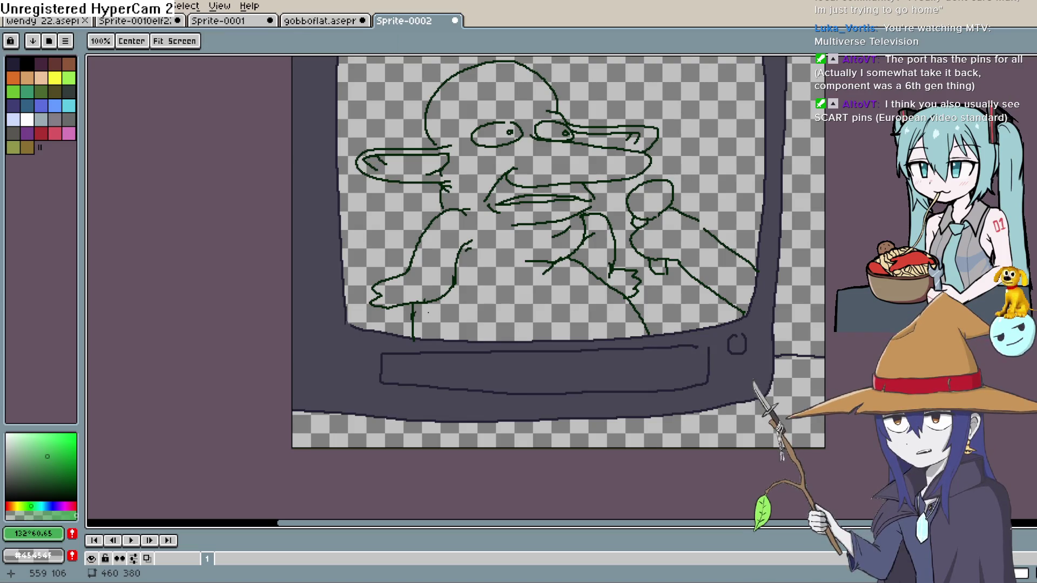
{"action": "left_click_drag", "start_coordinate": [452, 263], "coordinate": [471, 290]}
{"action": "key", "text": "q"}
{"action": "scroll", "coordinate": [476, 271], "scroll_direction": "up", "scroll_amount": 1}
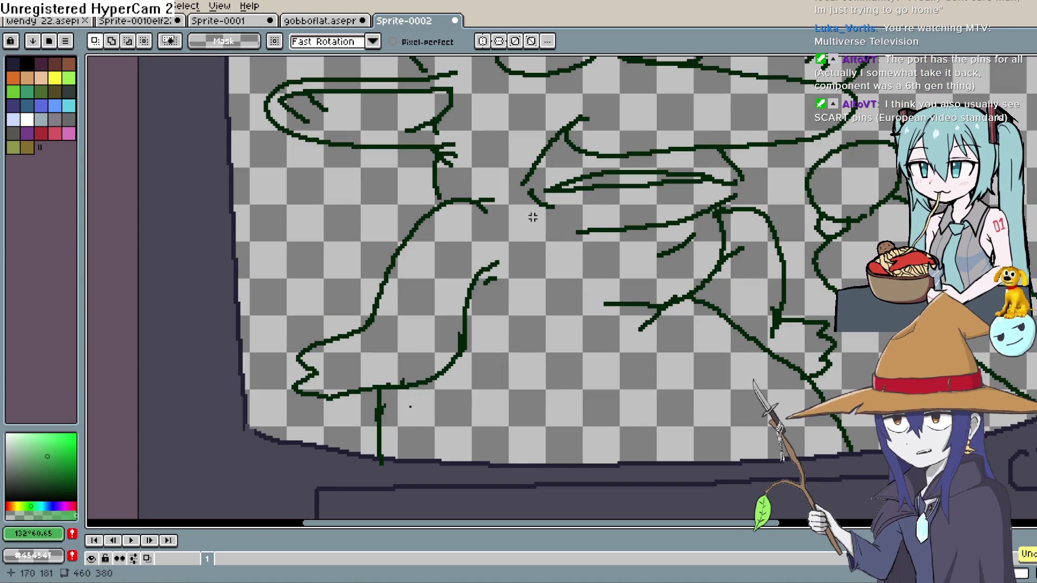
{"action": "key", "text": "shift+b"}
{"action": "key", "text": "b"}
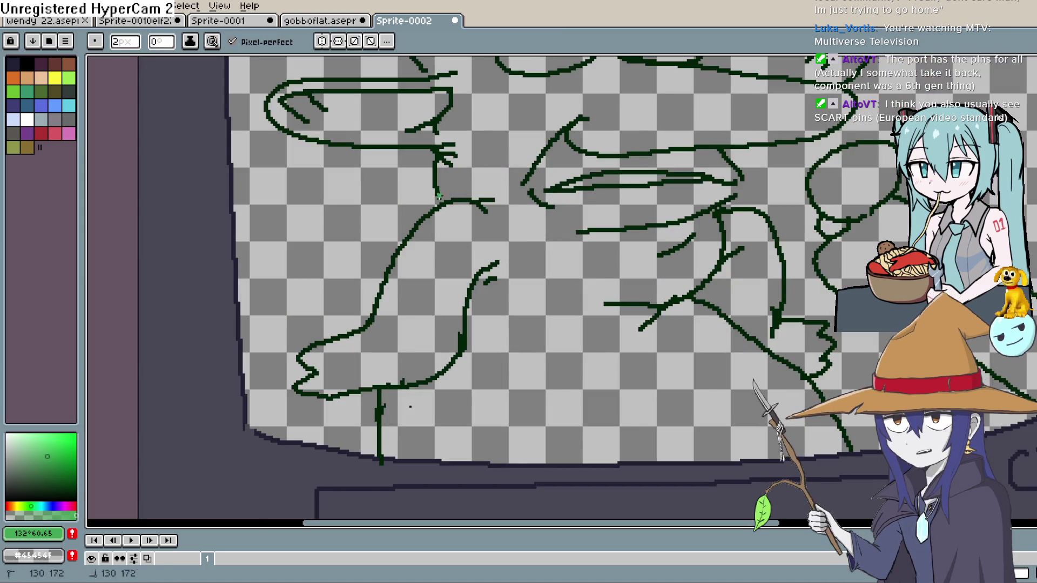
{"action": "key", "text": "g"}
{"action": "left_click", "coordinate": [579, 331]}
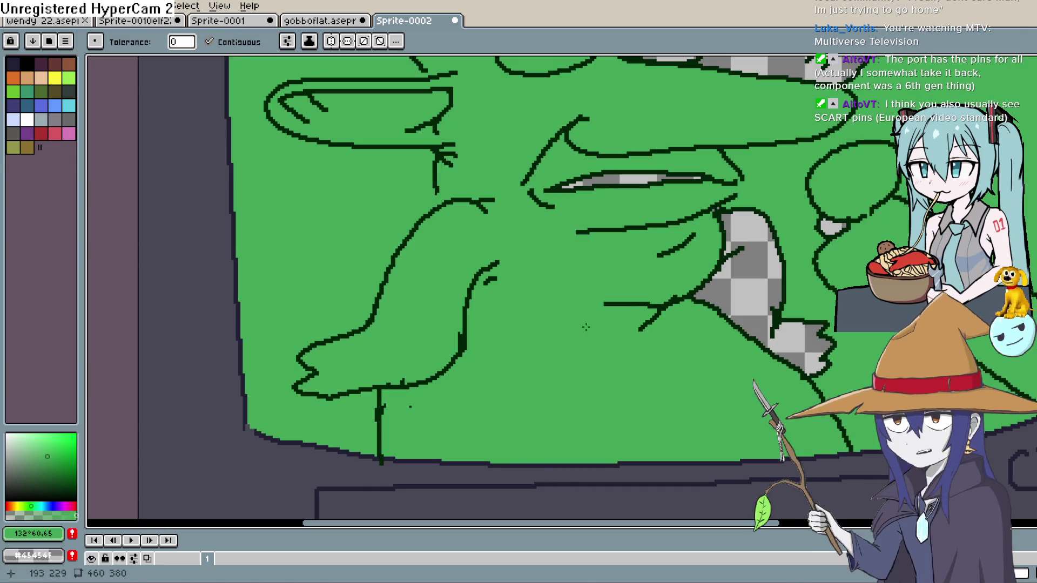
{"action": "scroll", "coordinate": [579, 332], "scroll_direction": "down", "scroll_amount": 1}
{"action": "key", "text": "ctrl+z"}
{"action": "scroll", "coordinate": [732, 269], "scroll_direction": "up", "scroll_amount": 1}
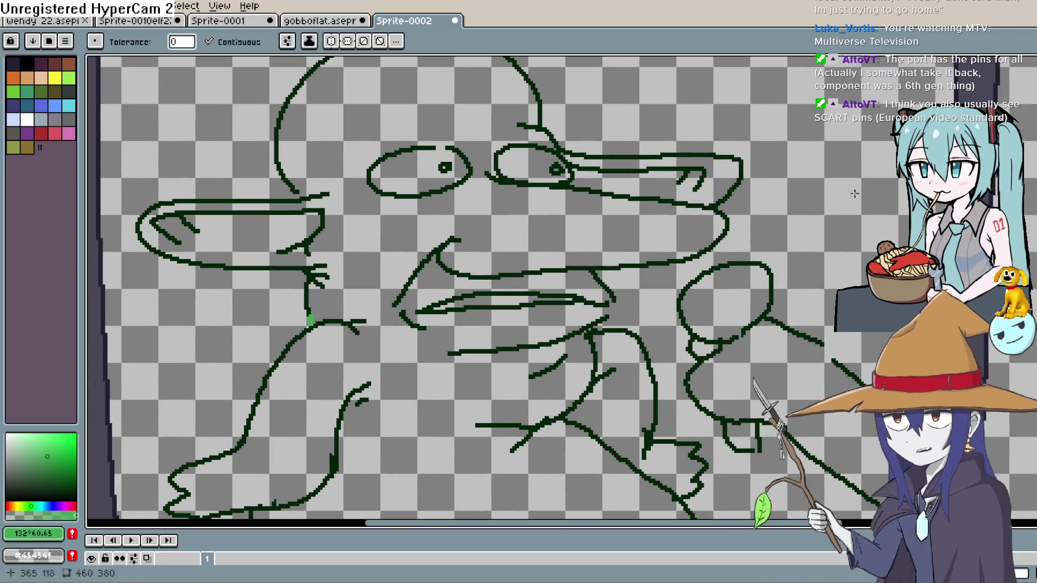
Try the green fill once more, undo the leak, and reposition the view
{"action": "key", "text": "b"}
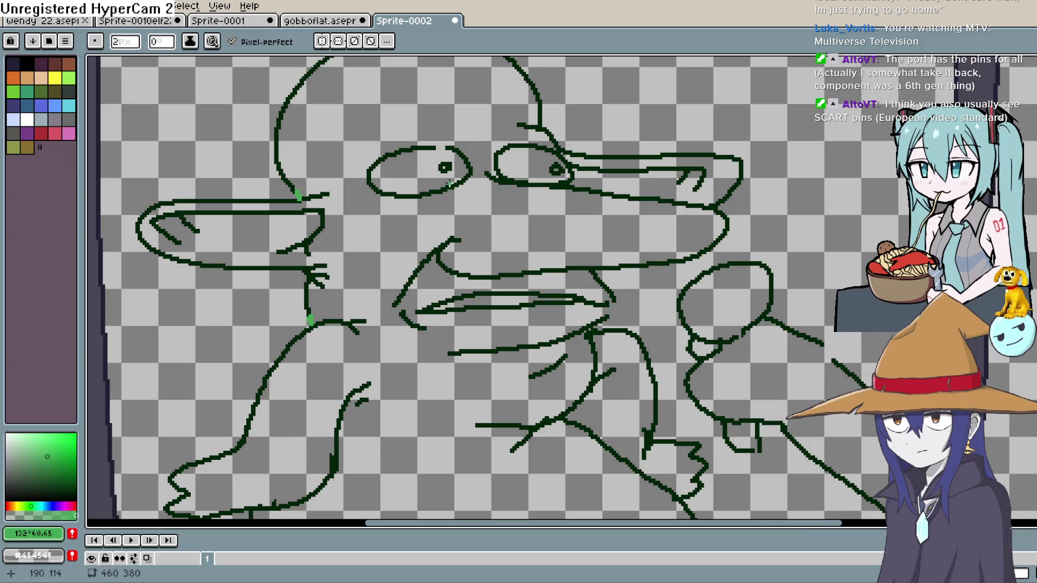
{"action": "key", "text": "g"}
{"action": "left_click", "coordinate": [426, 209]}
{"action": "key", "text": "ctrl+z"}
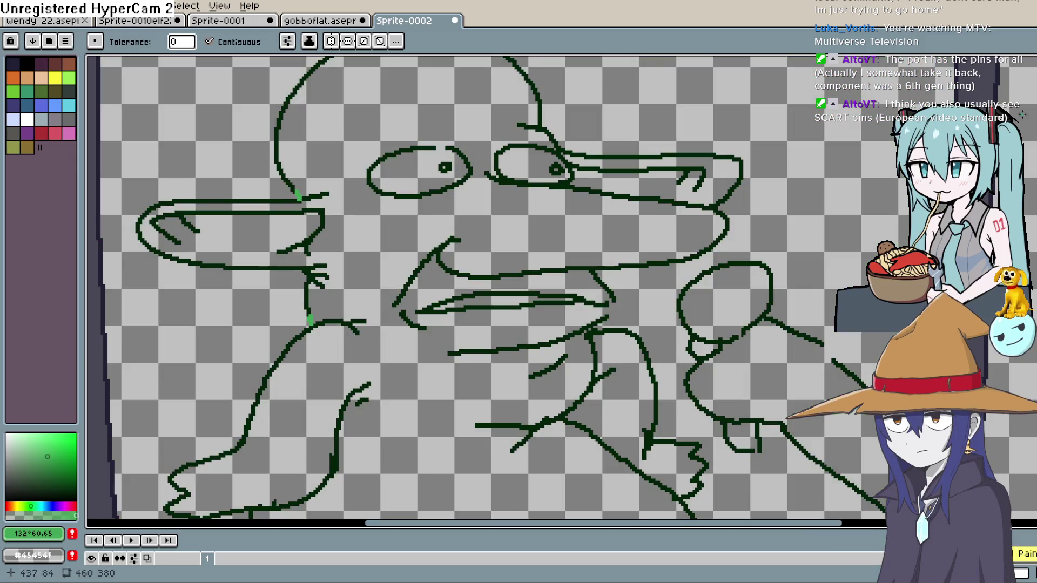
{"action": "key", "text": "b"}
{"action": "scroll", "coordinate": [728, 164], "scroll_direction": "down", "scroll_amount": 1}
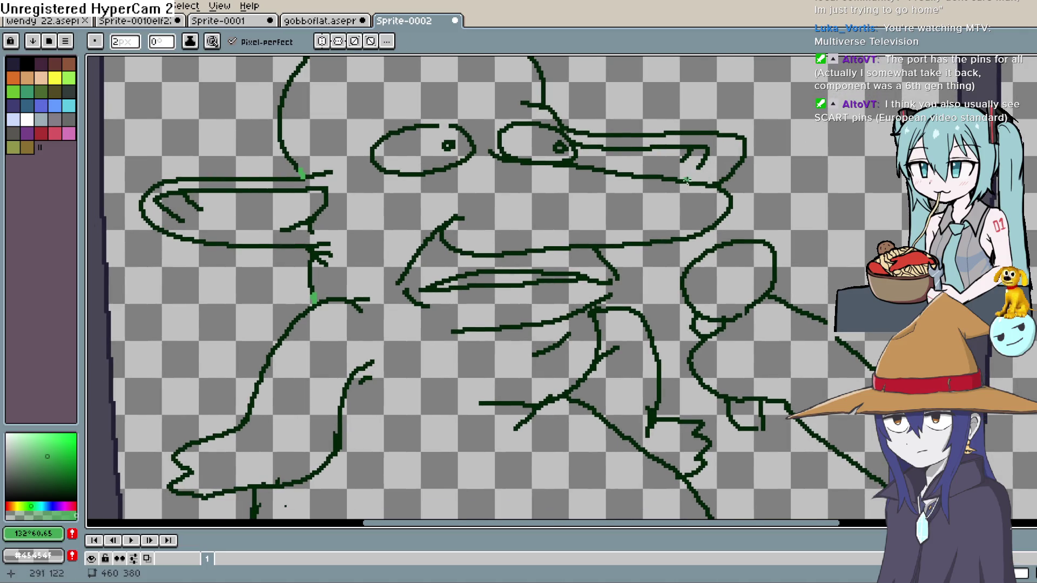
{"action": "key", "text": "h"}
{"action": "scroll", "coordinate": [504, 213], "scroll_direction": "down", "scroll_amount": 6}
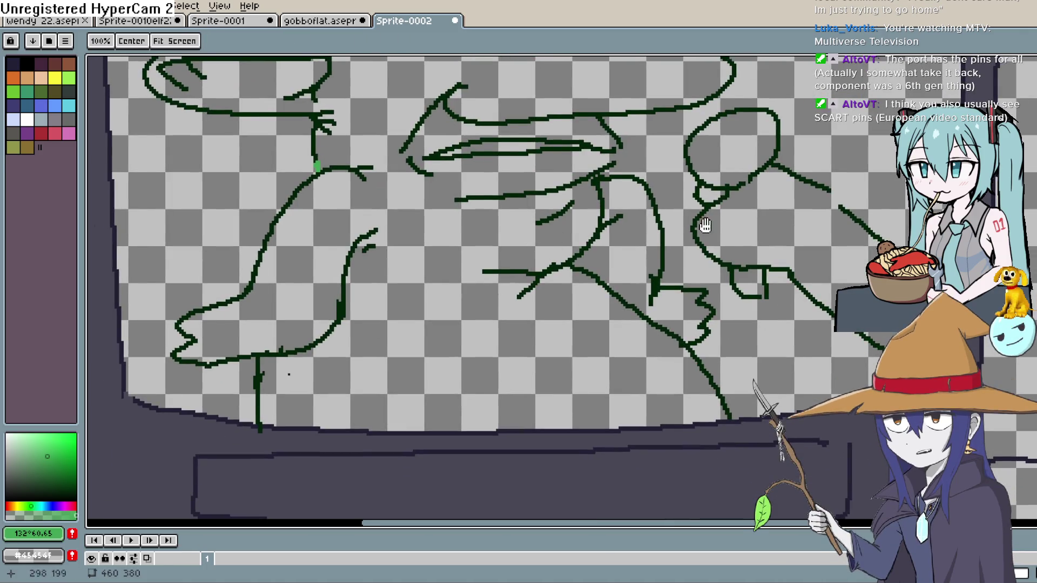
{"action": "scroll", "coordinate": [701, 223], "scroll_direction": "up", "scroll_amount": 4}
{"action": "key", "text": "b"}
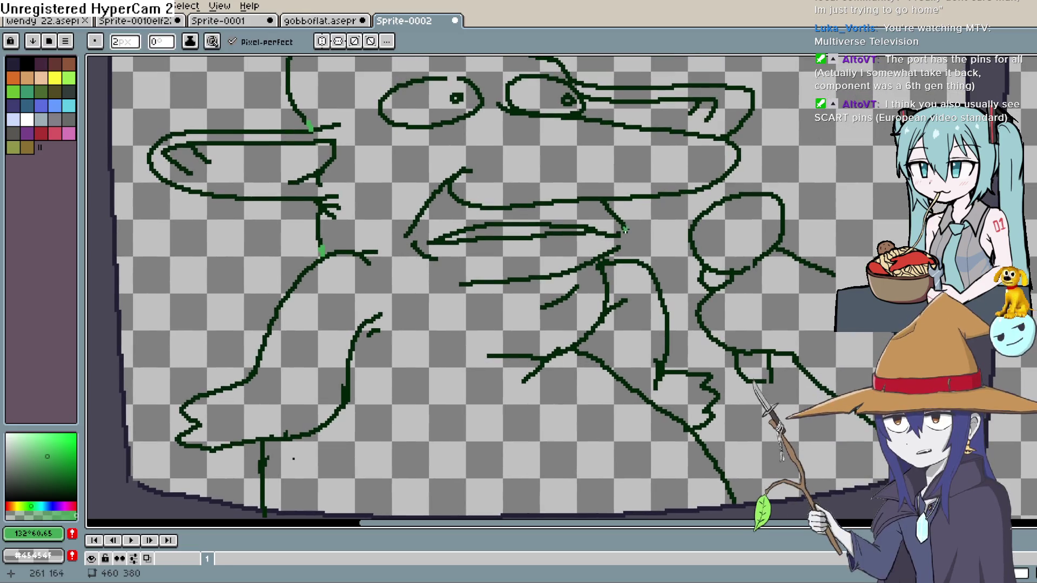
Close the gap in the goblin's outline and fill its head, body and upper snout green
{"action": "left_click_drag", "start_coordinate": [625, 230], "coordinate": [618, 249]}
{"action": "key", "text": "g"}
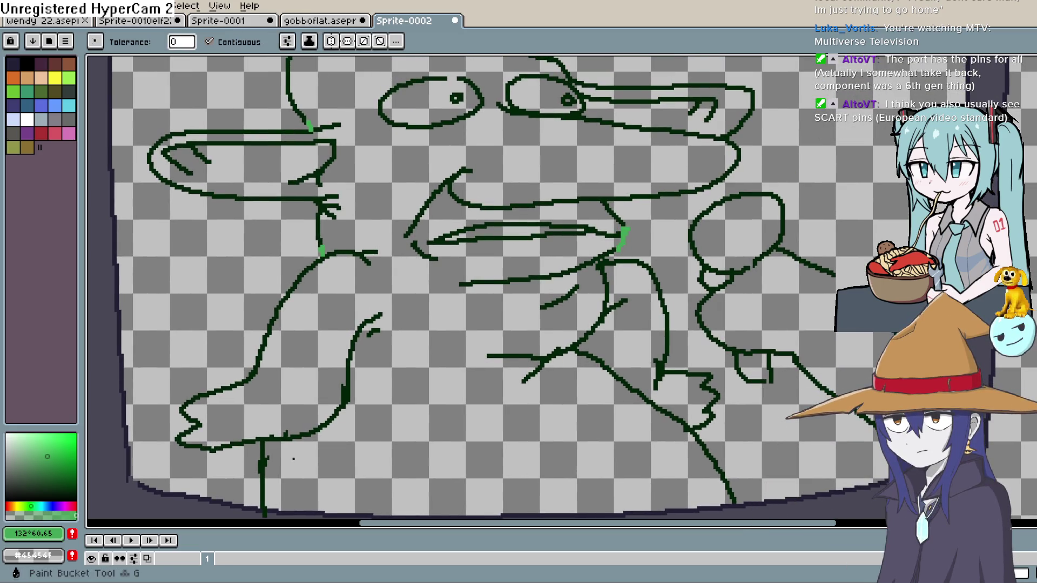
{"action": "left_click", "coordinate": [562, 187]}
{"action": "left_click", "coordinate": [668, 109]}
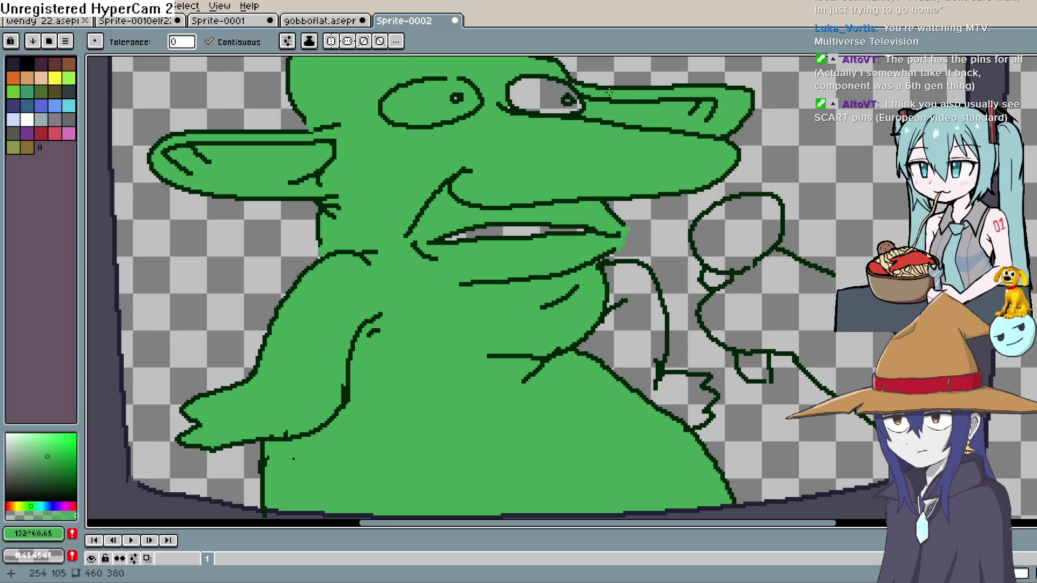
{"action": "key", "text": "b"}
{"action": "key", "text": "x"}
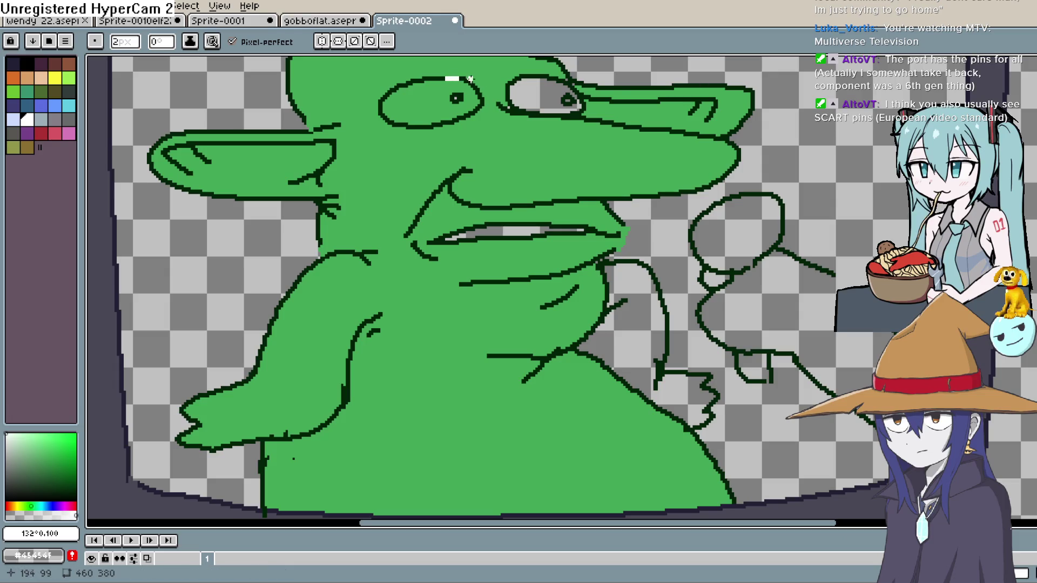
Fill both of the goblin's eyes white
{"action": "key", "text": "g"}
{"action": "left_click", "coordinate": [570, 91]}
{"action": "left_click", "coordinate": [471, 91]}
{"action": "scroll", "coordinate": [512, 99], "scroll_direction": "down", "scroll_amount": 3}
{"action": "scroll", "coordinate": [511, 99], "scroll_direction": "up", "scroll_amount": 2}
Sample the goblin's green skin and fill beside the hand, undoing the screen background fill
{"action": "key", "text": "i"}
{"action": "left_click", "coordinate": [510, 246]}
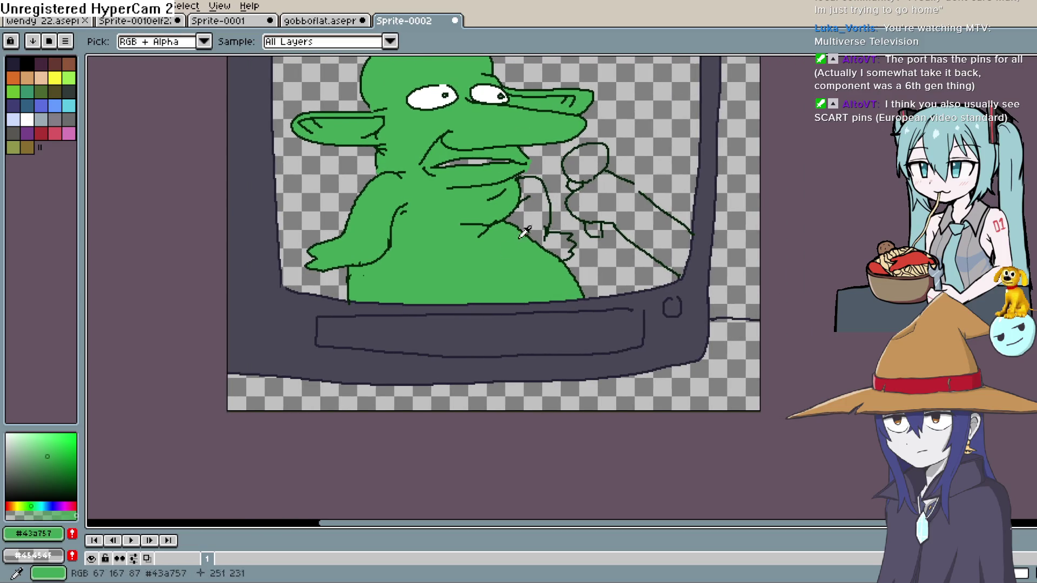
{"action": "key", "text": "g"}
{"action": "left_click", "coordinate": [540, 218]}
{"action": "left_click_drag", "start_coordinate": [625, 198], "coordinate": [596, 213]}
{"action": "left_click", "coordinate": [614, 221]}
{"action": "key", "text": "ctrl+z"}
{"action": "key", "text": "b"}
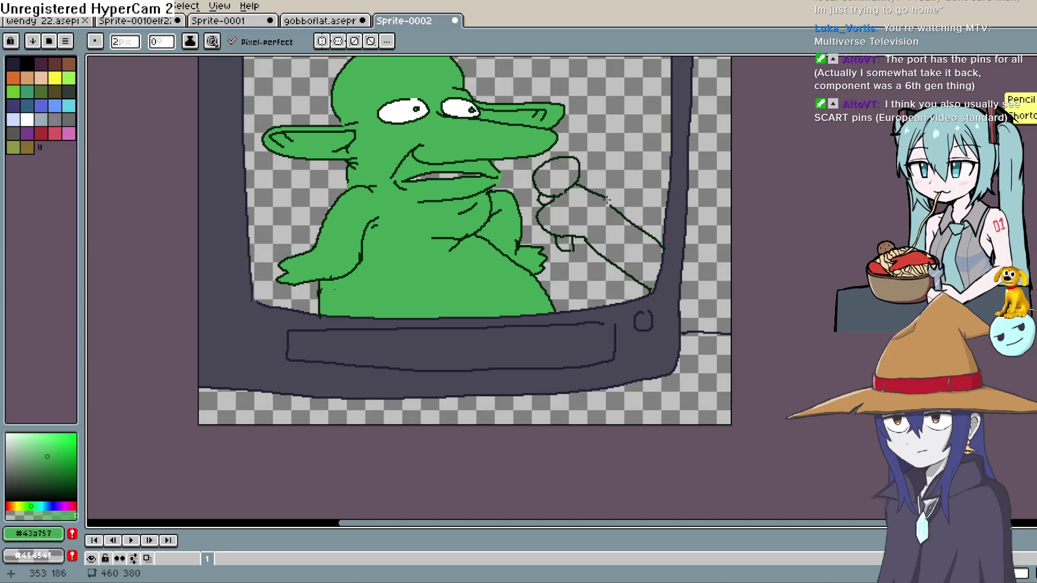
Fill the goblin's arm and hand green, after undoing a stray fill around the microphone
{"action": "key", "text": "g"}
{"action": "left_click", "coordinate": [607, 200]}
{"action": "key", "text": "ctrl+z"}
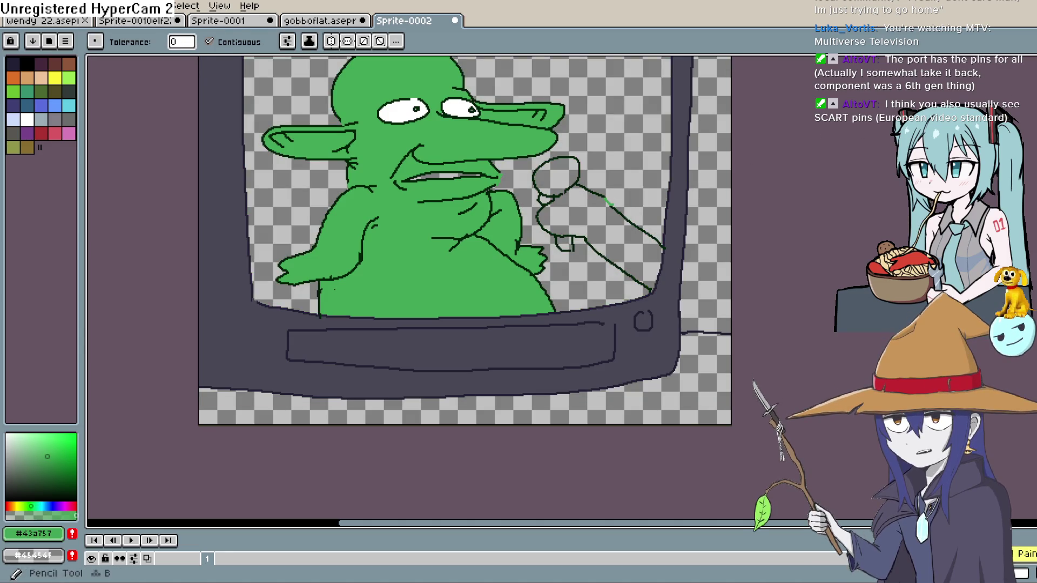
{"action": "scroll", "coordinate": [600, 197], "scroll_direction": "up", "scroll_amount": 2}
{"action": "key", "text": "g"}
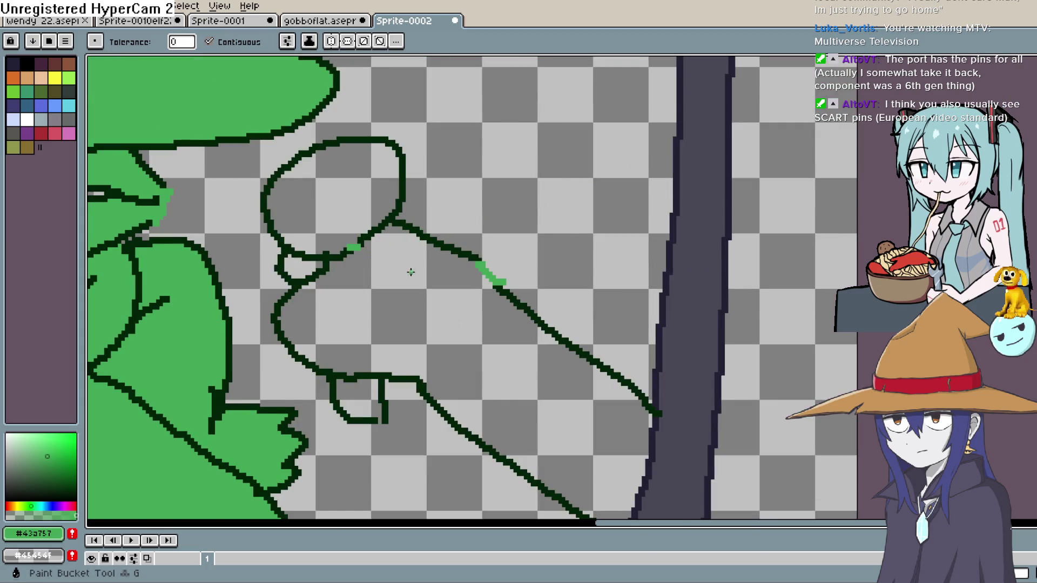
{"action": "left_click", "coordinate": [410, 268]}
Fill the microphone head and handle dark grey, undoing an accidental background fill
{"action": "key", "text": "i"}
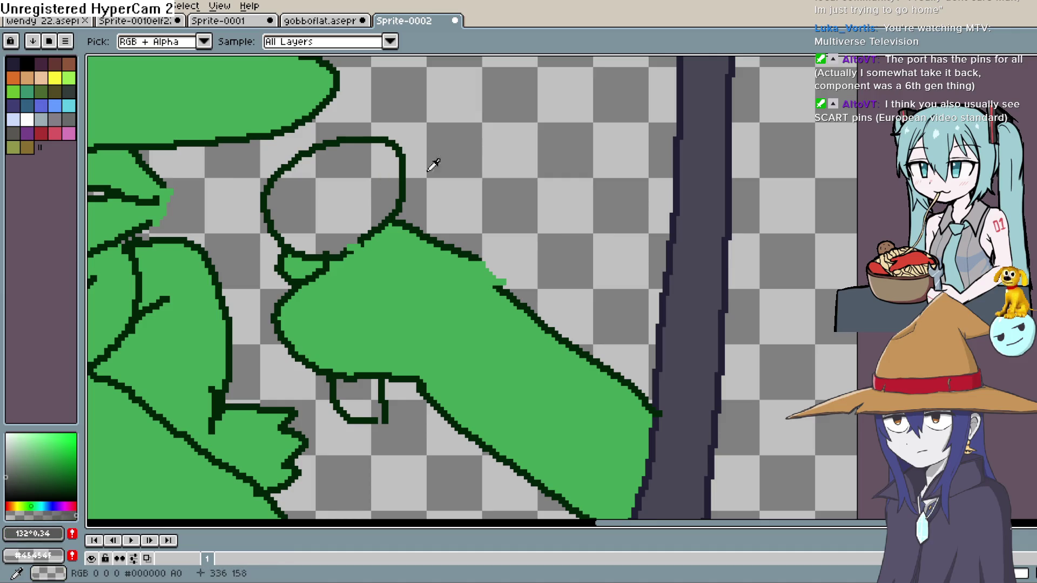
{"action": "key", "text": "g"}
{"action": "left_click", "coordinate": [332, 189]}
{"action": "left_click", "coordinate": [529, 167]}
{"action": "key", "text": "ctrl+z"}
{"action": "left_click", "coordinate": [373, 410]}
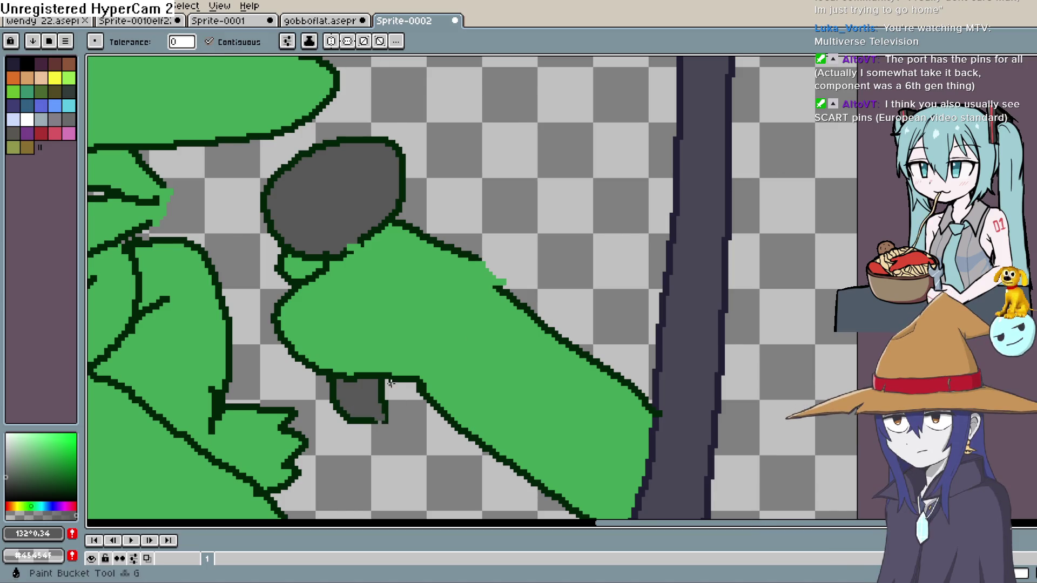
{"action": "scroll", "coordinate": [553, 320], "scroll_direction": "down", "scroll_amount": 4}
{"action": "scroll", "coordinate": [553, 319], "scroll_direction": "down", "scroll_amount": 2}
{"action": "scroll", "coordinate": [548, 324], "scroll_direction": "up", "scroll_amount": 2}
Choose a dark colour and fill the goblin's mouth interior with it
{"action": "left_click", "coordinate": [31, 488]}
{"action": "left_click", "coordinate": [39, 492]}
{"action": "scroll", "coordinate": [324, 286], "scroll_direction": "up", "scroll_amount": 3}
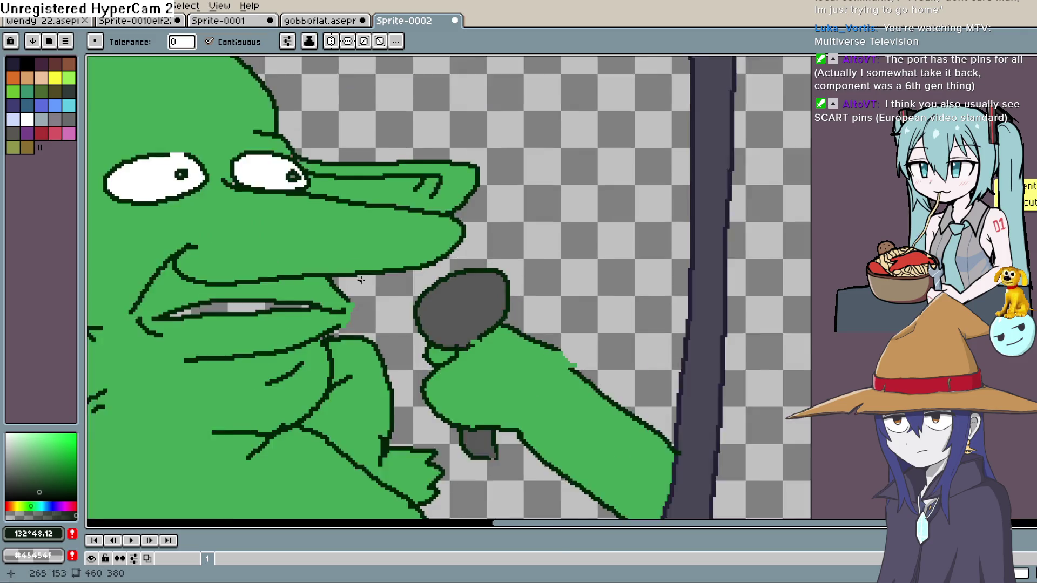
{"action": "left_click", "coordinate": [218, 324]}
{"action": "scroll", "coordinate": [397, 313], "scroll_direction": "down", "scroll_amount": 4}
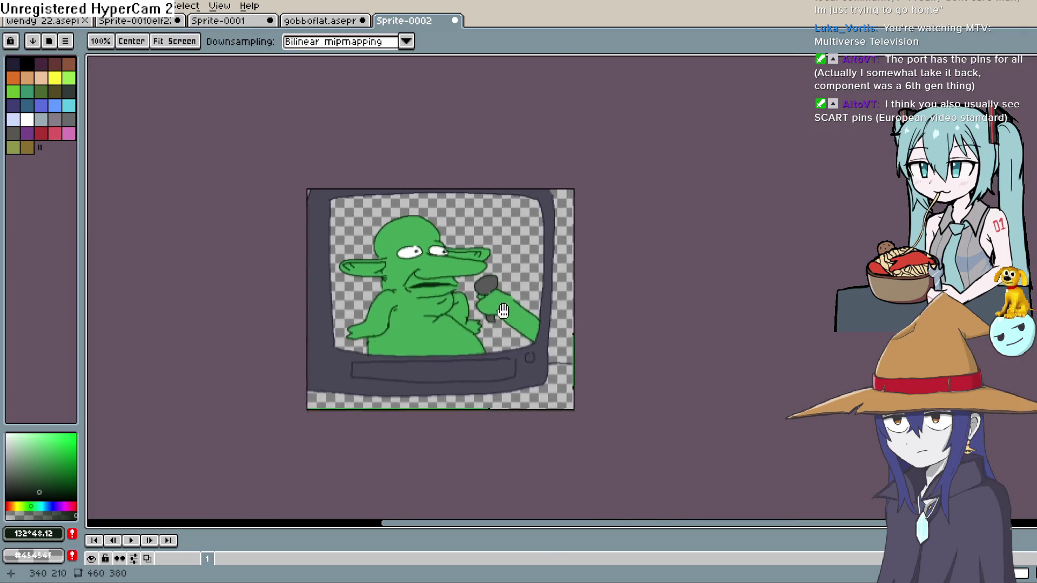
{"action": "scroll", "coordinate": [397, 313], "scroll_direction": "up", "scroll_amount": 2}
Choose a light cyan and fill the TV screen background with it
{"action": "left_click", "coordinate": [22, 462]}
{"action": "mouse_move", "coordinate": [22, 462]}
{"action": "left_mouse_down"}
{"action": "mouse_move", "coordinate": [6, 460]}
{"action": "mouse_move", "coordinate": [38, 451]}
{"action": "left_mouse_up"}
{"action": "left_click", "coordinate": [38, 506]}
{"action": "left_click", "coordinate": [22, 435]}
{"action": "left_click", "coordinate": [536, 137]}
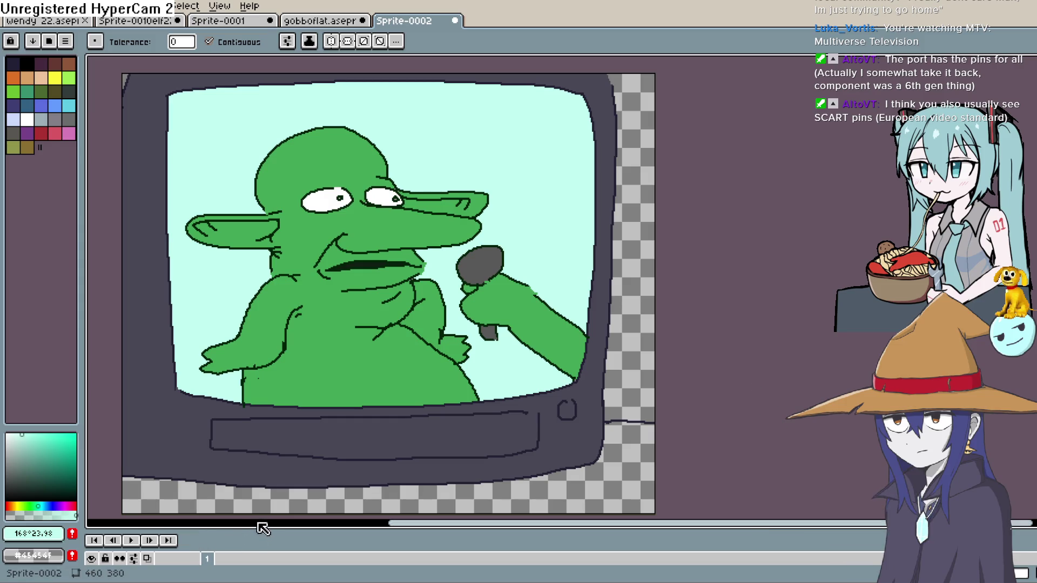
Expand the layers panel, add Layer 2 above Layer 1, and adjust the drawing colour
{"action": "left_click_drag", "start_coordinate": [259, 526], "coordinate": [254, 461]}
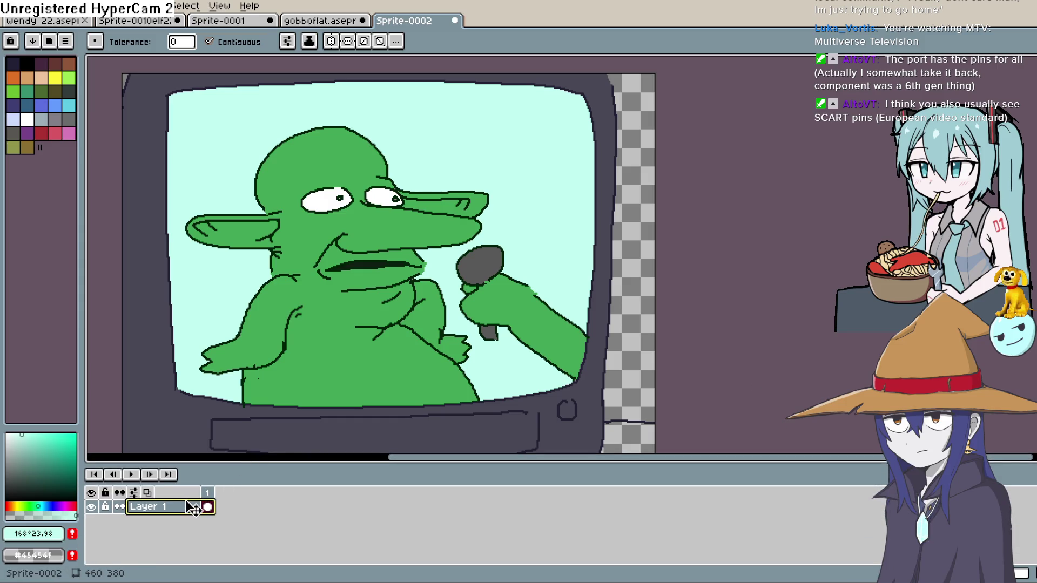
{"action": "key", "text": "shift+n"}
{"action": "left_click_drag", "start_coordinate": [22, 459], "coordinate": [52, 454]}
{"action": "left_click", "coordinate": [53, 459]}
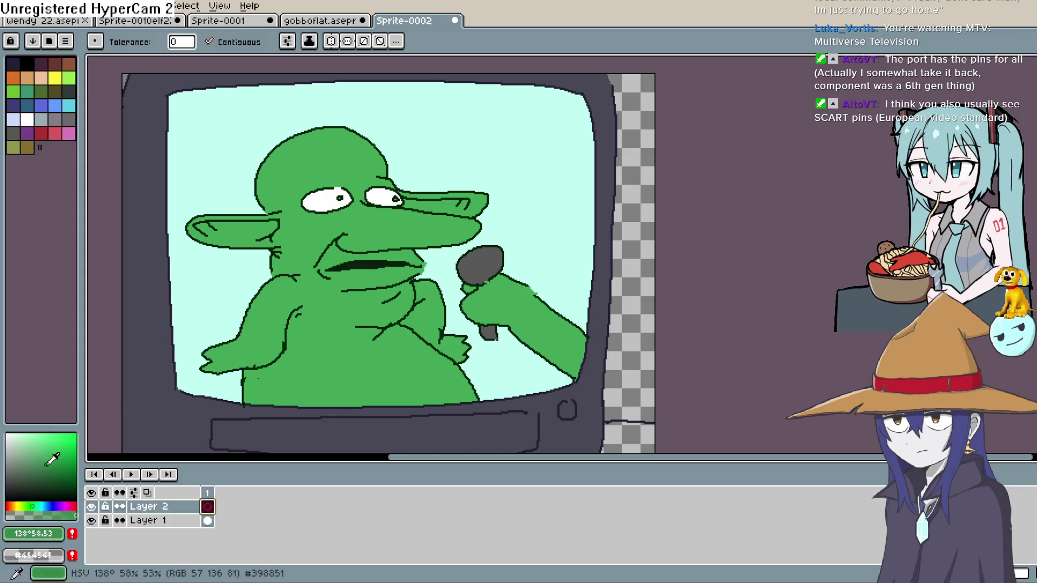
{"action": "left_click", "coordinate": [36, 506]}
Undo a stray horizontal line and thicken the pencil to 2px
{"action": "key", "text": "b"}
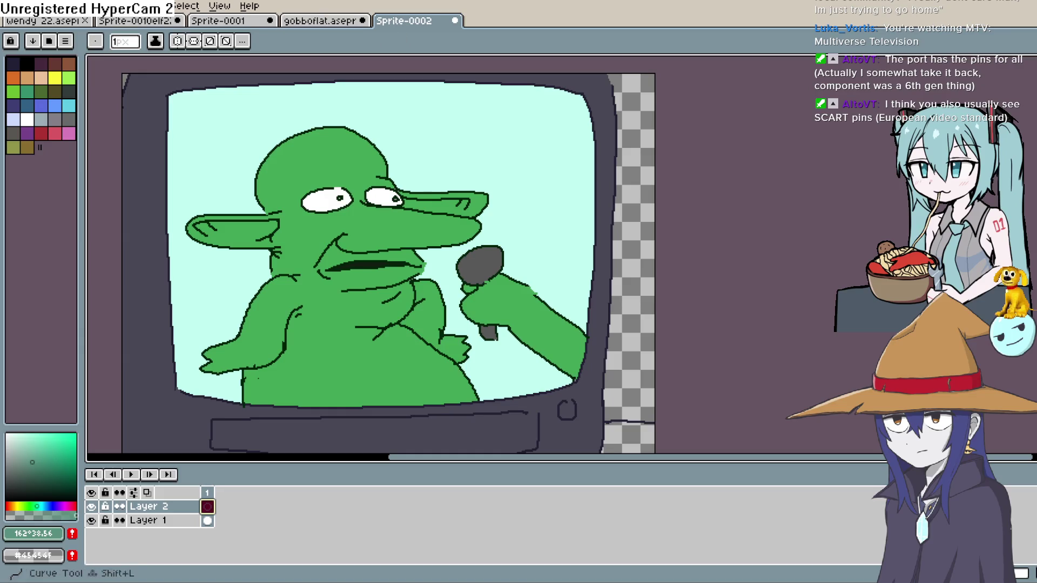
{"action": "mouse_move", "coordinate": [180, 372]}
{"action": "left_mouse_down"}
{"action": "mouse_move", "coordinate": [546, 371]}
{"action": "mouse_move", "coordinate": [575, 360]}
{"action": "left_mouse_up"}
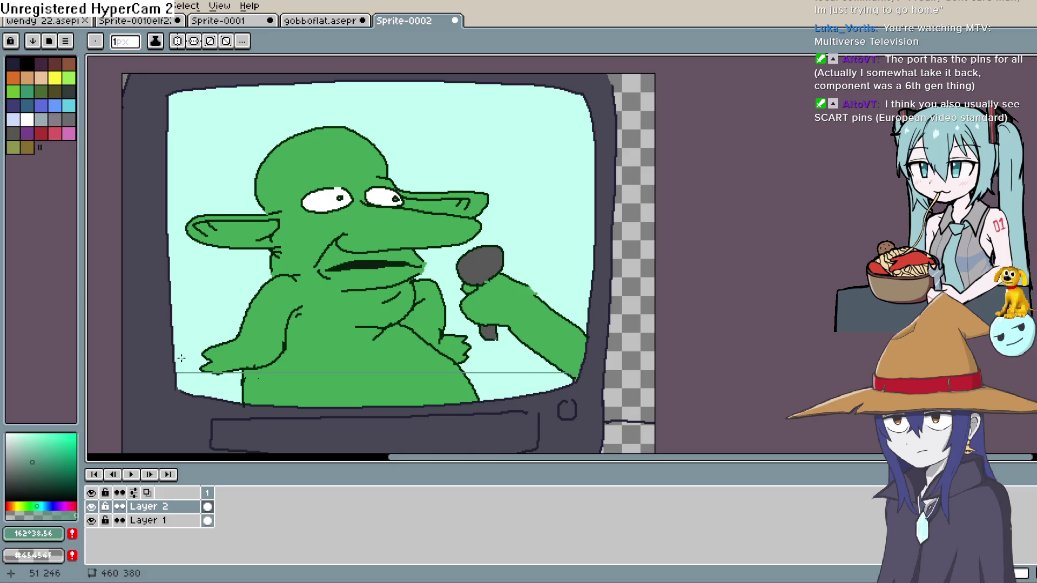
{"action": "key", "text": "ctrl+z"}
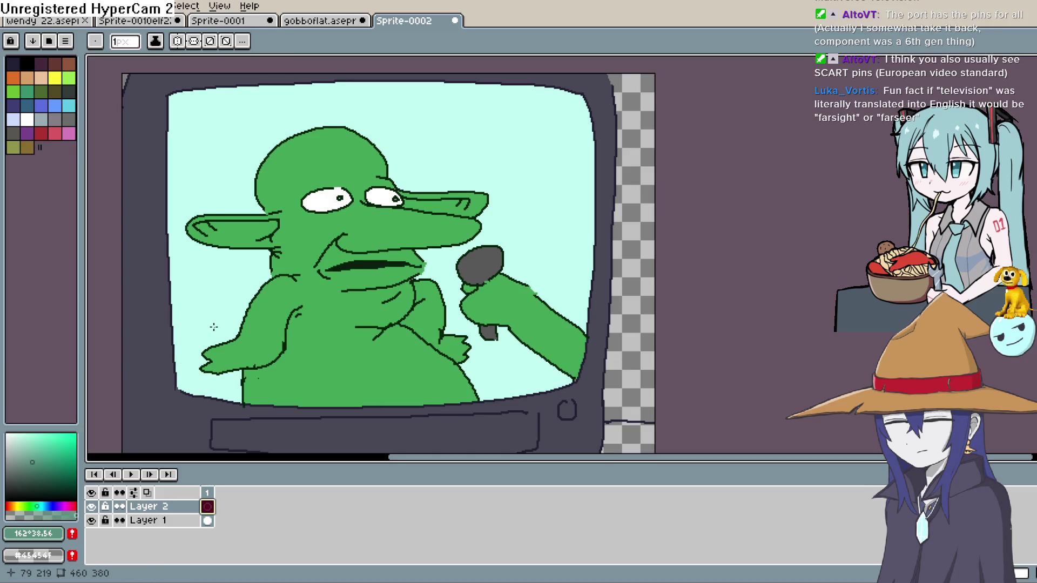
{"action": "key", "text": "plus"}
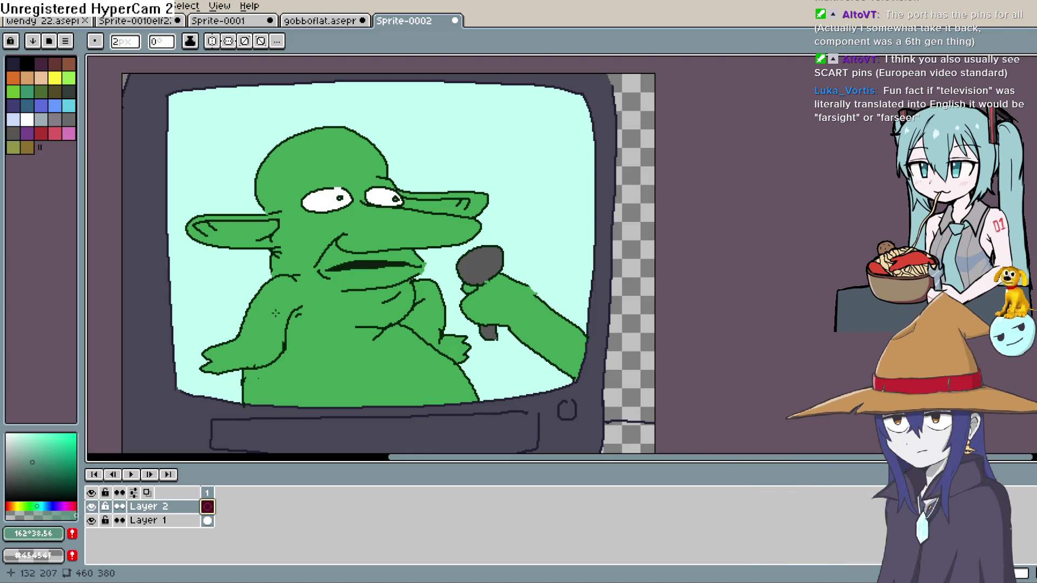
Draw evenly spaced horizontal scanlines across the TV screen from bottom to top
{"action": "left_click_drag", "start_coordinate": [176, 373], "coordinate": [574, 380]}
{"action": "left_click_drag", "start_coordinate": [176, 350], "coordinate": [586, 350]}
{"action": "left_click_drag", "start_coordinate": [173, 327], "coordinate": [586, 328]}
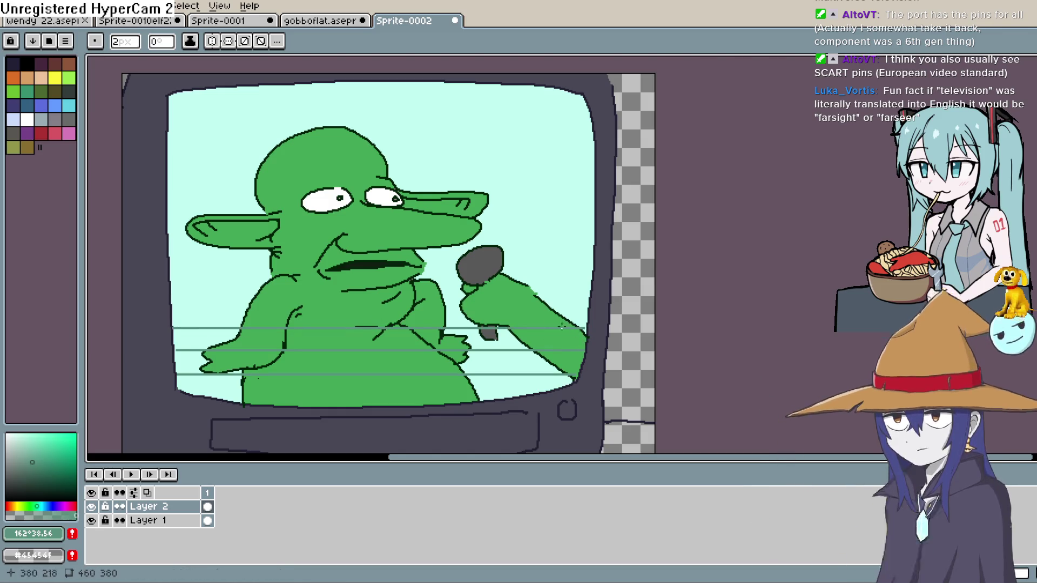
{"action": "left_click_drag", "start_coordinate": [173, 306], "coordinate": [587, 315]}
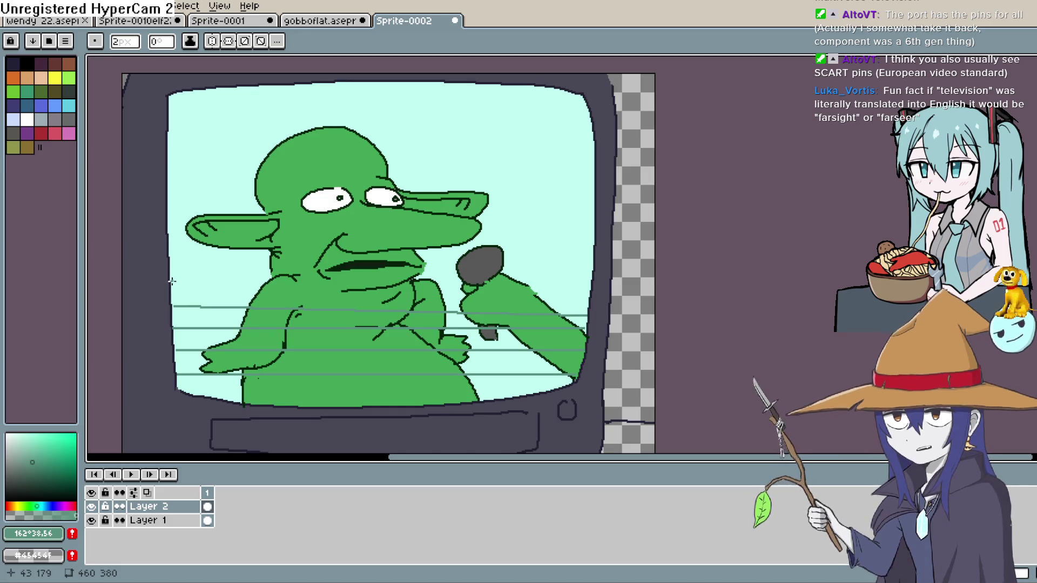
{"action": "left_click_drag", "start_coordinate": [360, 285], "coordinate": [591, 278]}
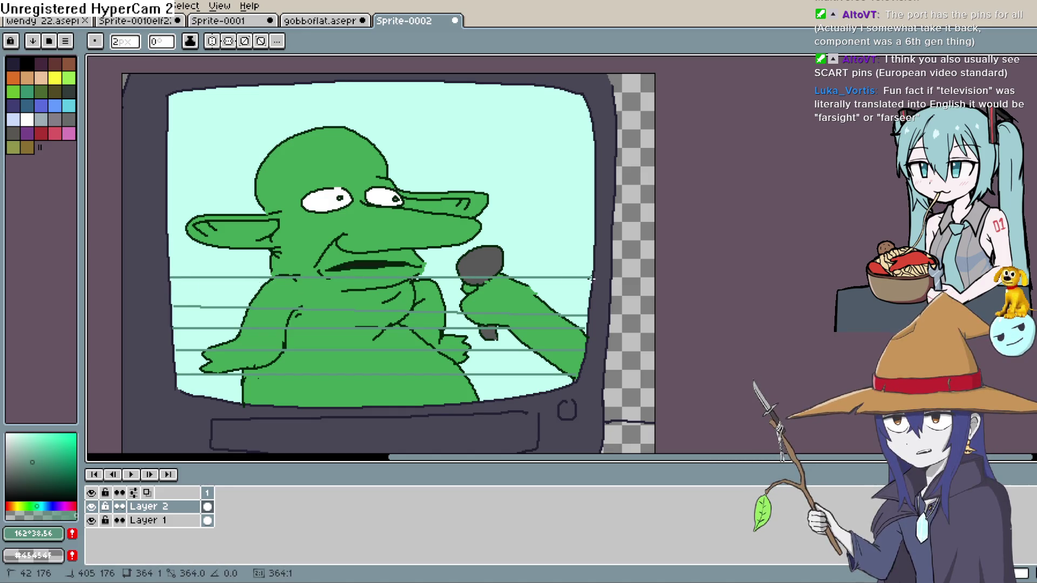
{"action": "left_click_drag", "start_coordinate": [168, 252], "coordinate": [557, 254]}
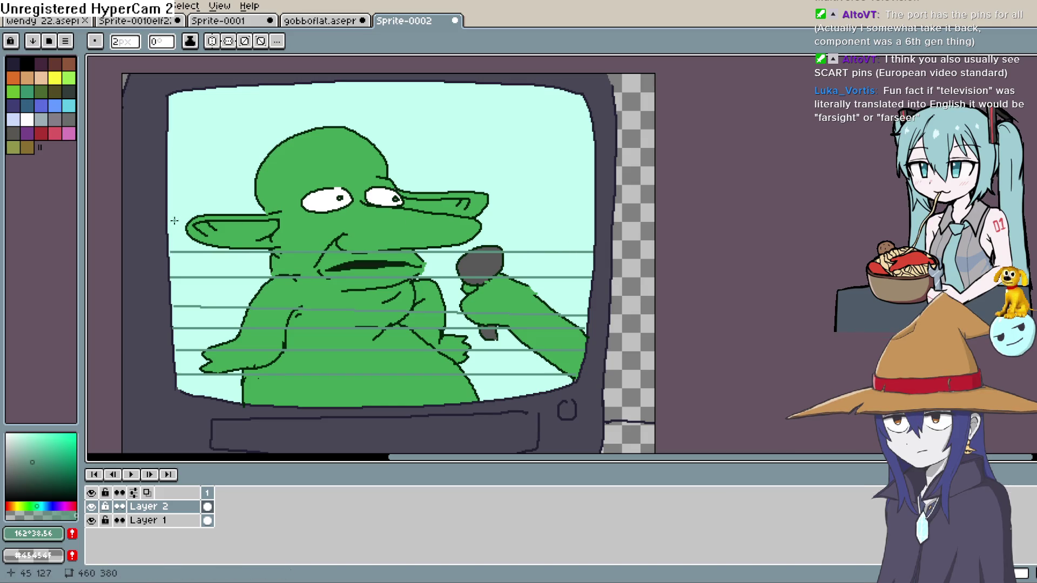
{"action": "left_click_drag", "start_coordinate": [322, 219], "coordinate": [593, 219]}
{"action": "left_click_drag", "start_coordinate": [168, 192], "coordinate": [462, 192]}
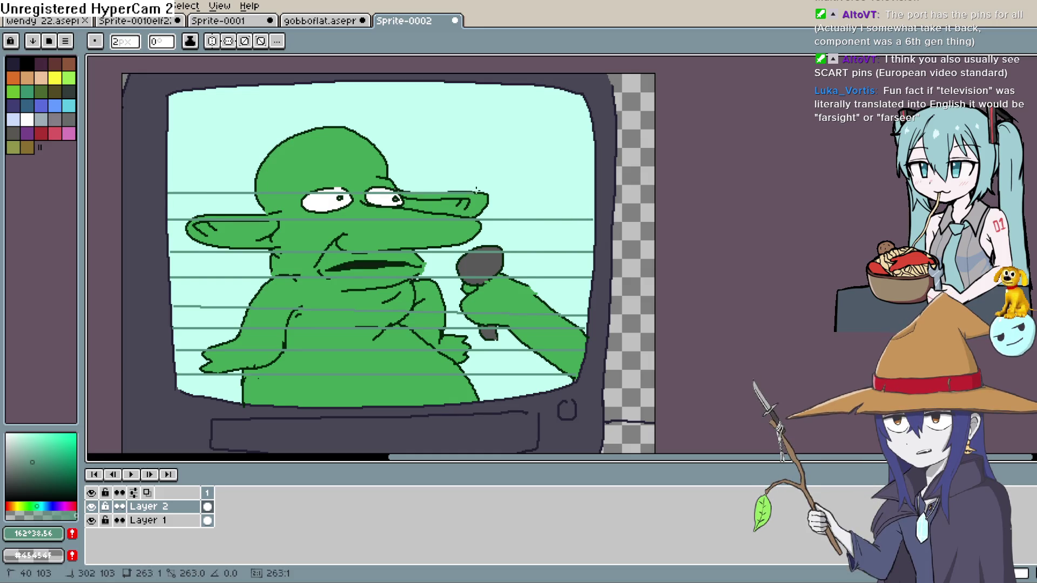
{"action": "left_click_drag", "start_coordinate": [589, 195], "coordinate": [591, 192]}
{"action": "left_click_drag", "start_coordinate": [171, 165], "coordinate": [580, 164]}
{"action": "left_click_drag", "start_coordinate": [170, 138], "coordinate": [421, 132]}
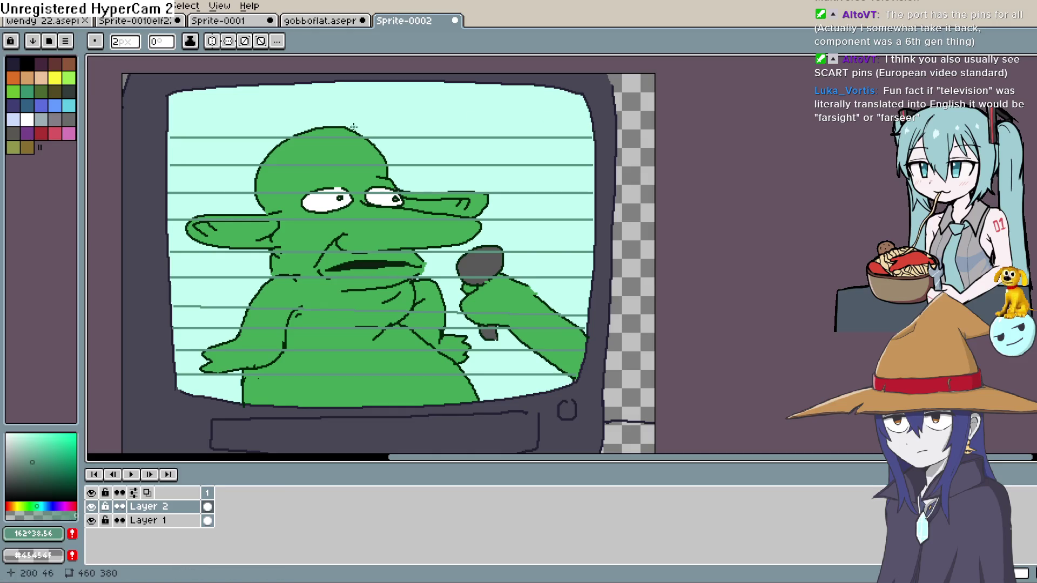
{"action": "left_click_drag", "start_coordinate": [171, 114], "coordinate": [588, 113]}
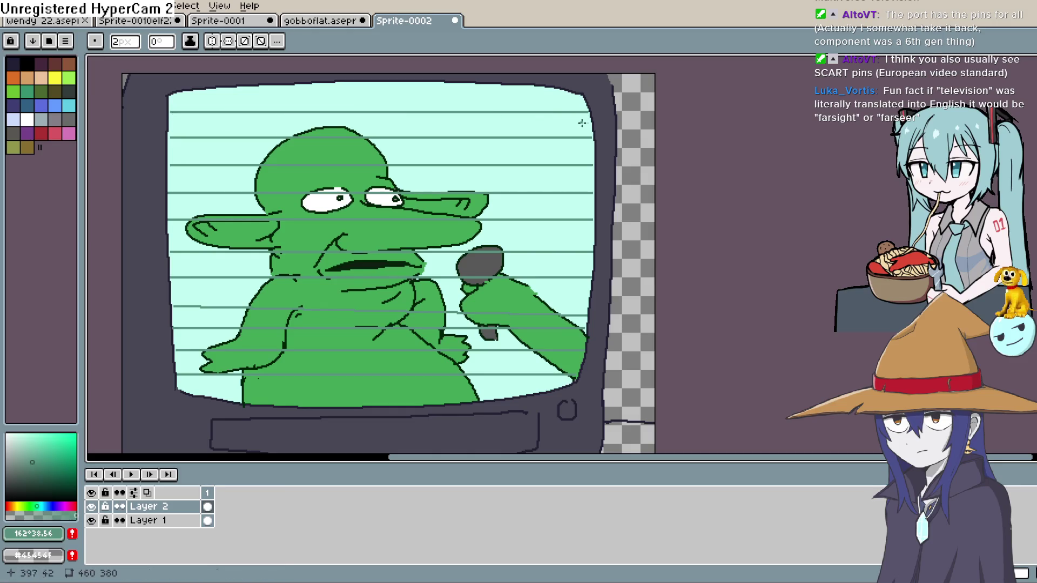
Lower Layer 2's opacity to 39% in its Layer Properties
{"action": "double_click", "coordinate": [184, 508]}
{"action": "left_click_drag", "start_coordinate": [759, 238], "coordinate": [729, 238]}
{"action": "left_click", "coordinate": [849, 170]}
{"action": "scroll", "coordinate": [760, 238], "scroll_direction": "down", "scroll_amount": 1}
{"action": "scroll", "coordinate": [667, 282], "scroll_direction": "up", "scroll_amount": 1}
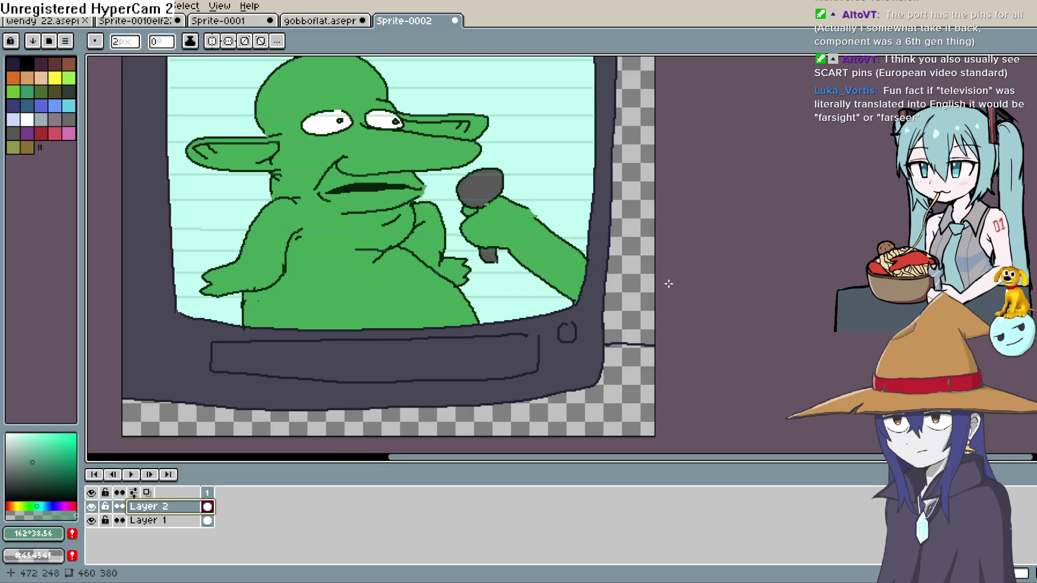
Mix a muted tan from a sampled grey and bucket-fill the area below the TV on Layer 1
{"action": "left_click_drag", "start_coordinate": [667, 283], "coordinate": [650, 304]}
{"action": "key", "text": "alt"}
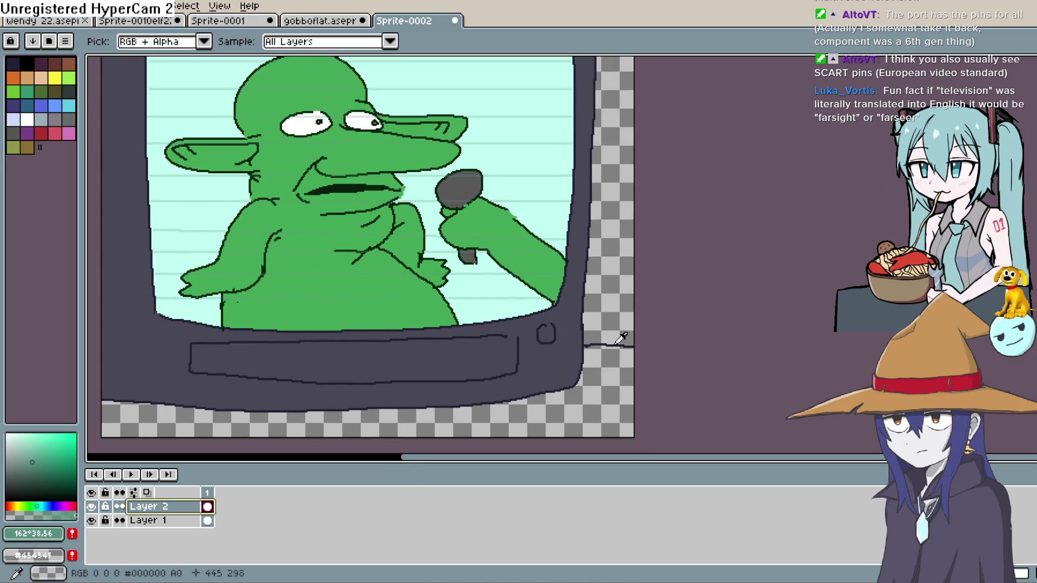
{"action": "left_click", "coordinate": [8, 484]}
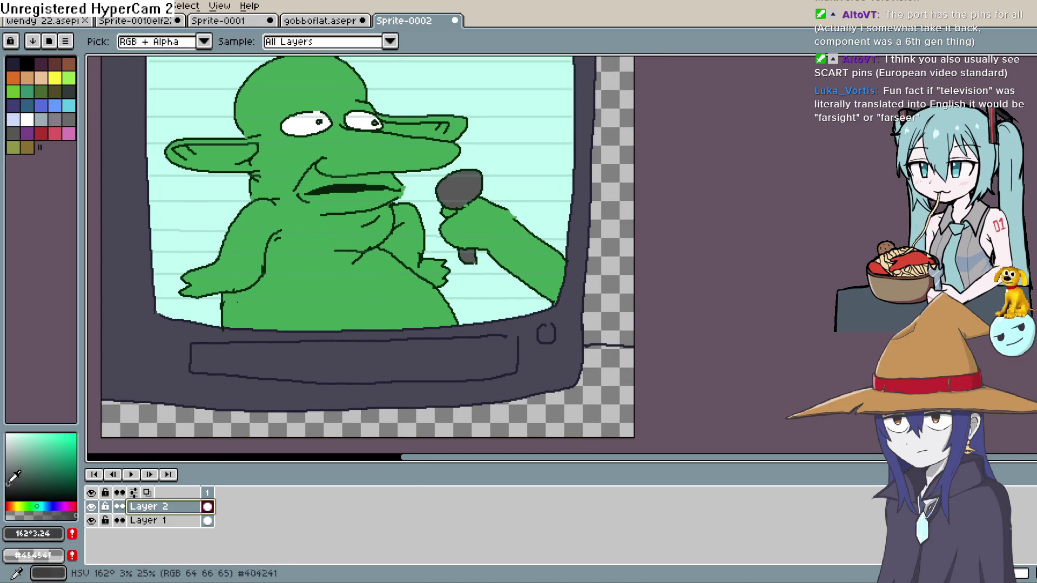
{"action": "left_click", "coordinate": [13, 506]}
{"action": "left_click", "coordinate": [41, 475]}
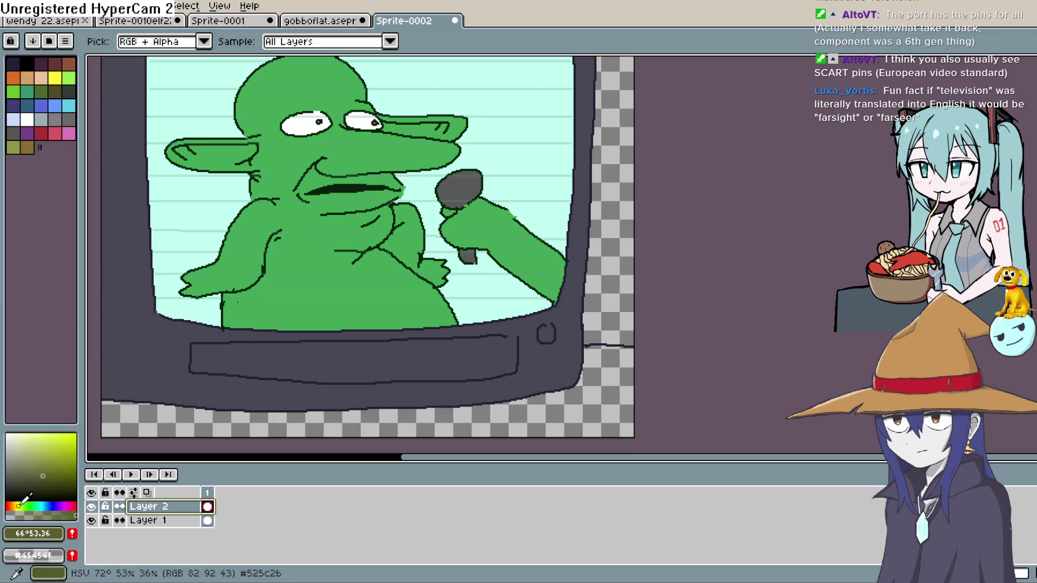
{"action": "left_click", "coordinate": [37, 450]}
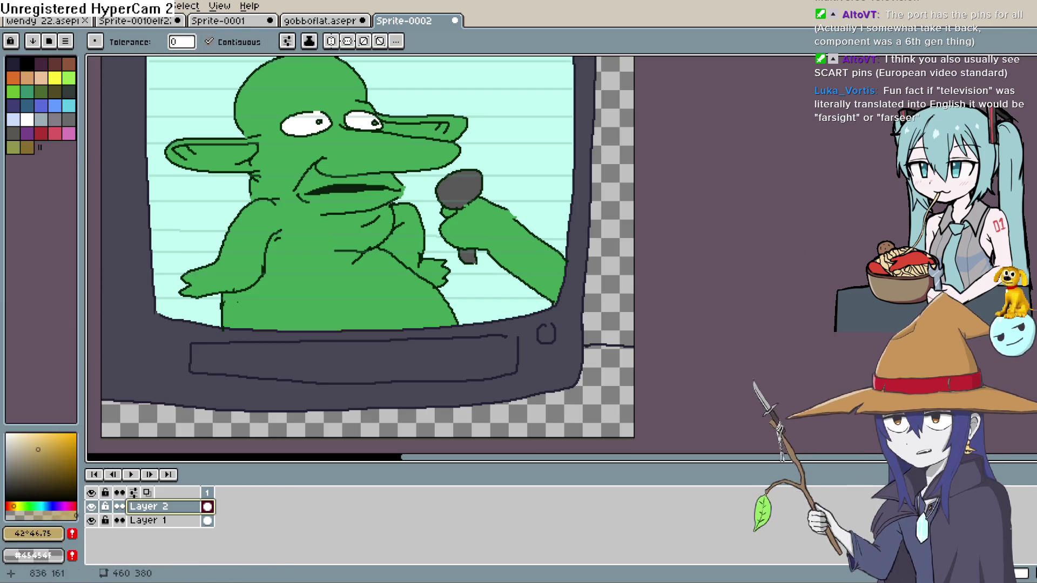
{"action": "left_click", "coordinate": [179, 522]}
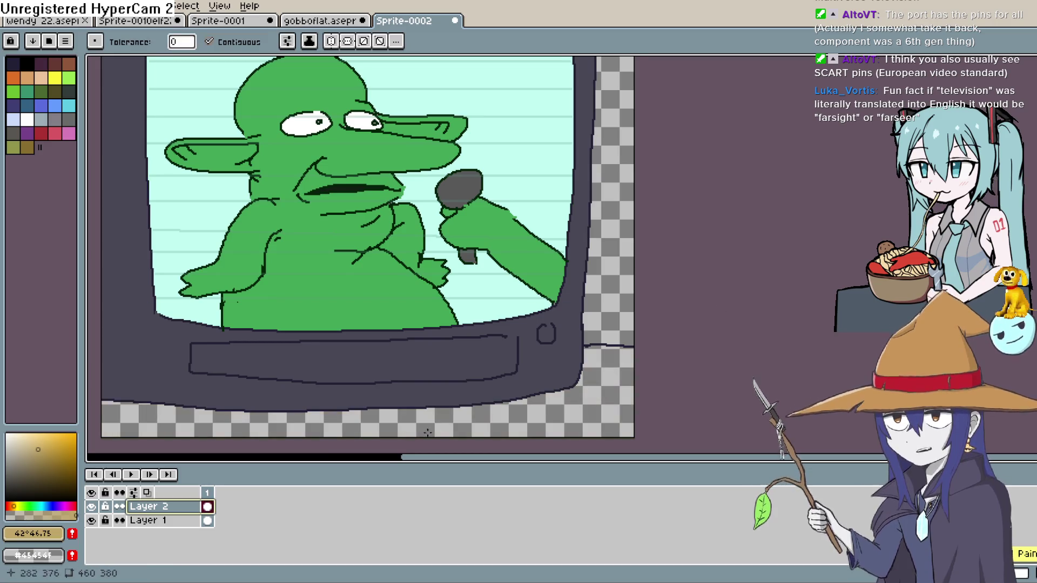
{"action": "left_click", "coordinate": [189, 421]}
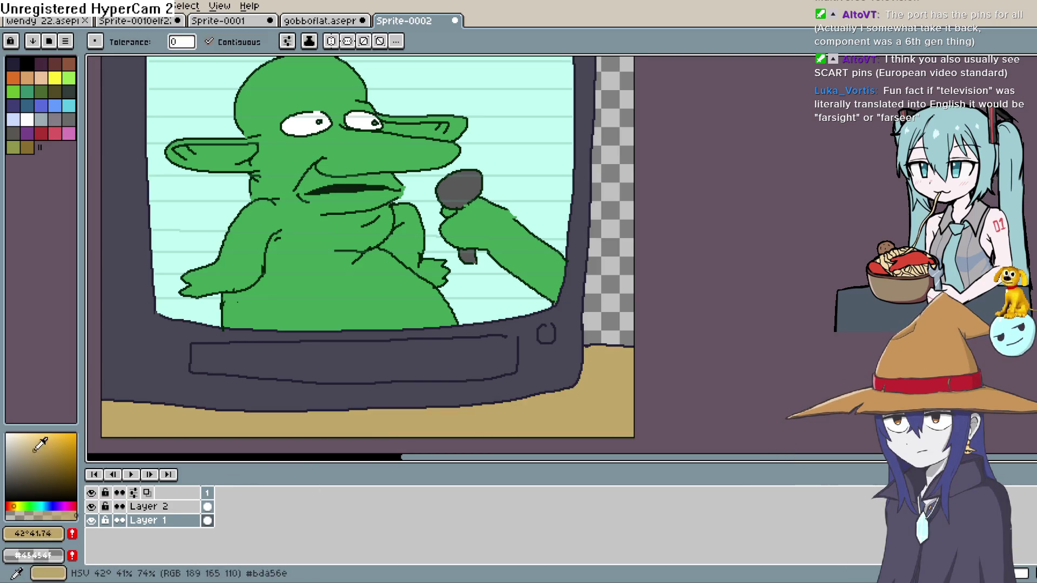
Fill the empty area right of the TV with a lighter cream colour
{"action": "left_click", "coordinate": [26, 434]}
{"action": "left_click", "coordinate": [632, 247]}
{"action": "scroll", "coordinate": [652, 293], "scroll_direction": "down", "scroll_amount": 2}
{"action": "scroll", "coordinate": [596, 313], "scroll_direction": "up", "scroll_amount": 2}
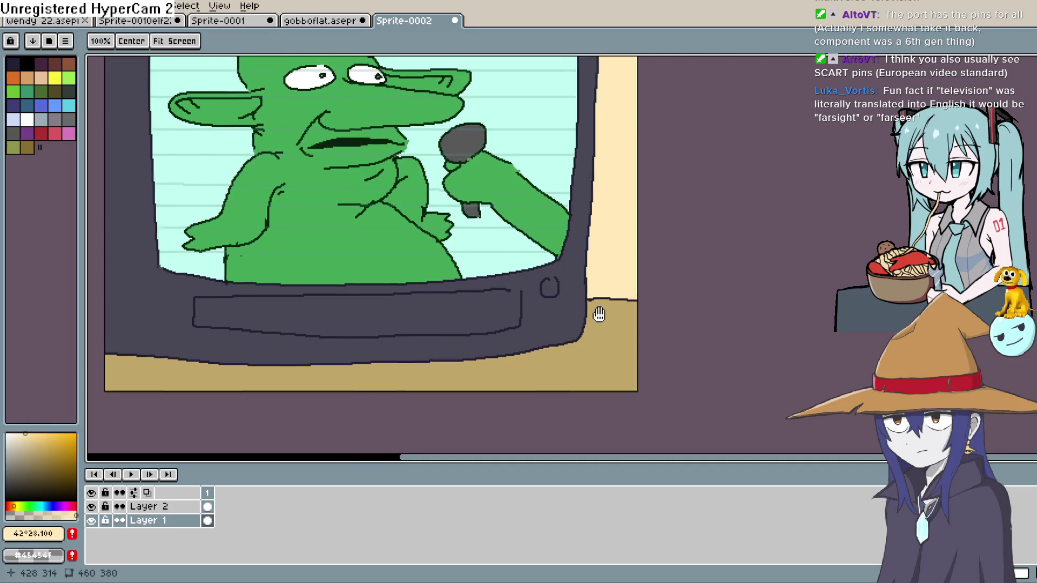
{"action": "left_click_drag", "start_coordinate": [596, 313], "coordinate": [597, 388]}
{"action": "scroll", "coordinate": [637, 367], "scroll_direction": "up", "scroll_amount": 1}
{"action": "scroll", "coordinate": [648, 361], "scroll_direction": "down", "scroll_amount": 2}
{"action": "scroll", "coordinate": [656, 356], "scroll_direction": "up", "scroll_amount": 2}
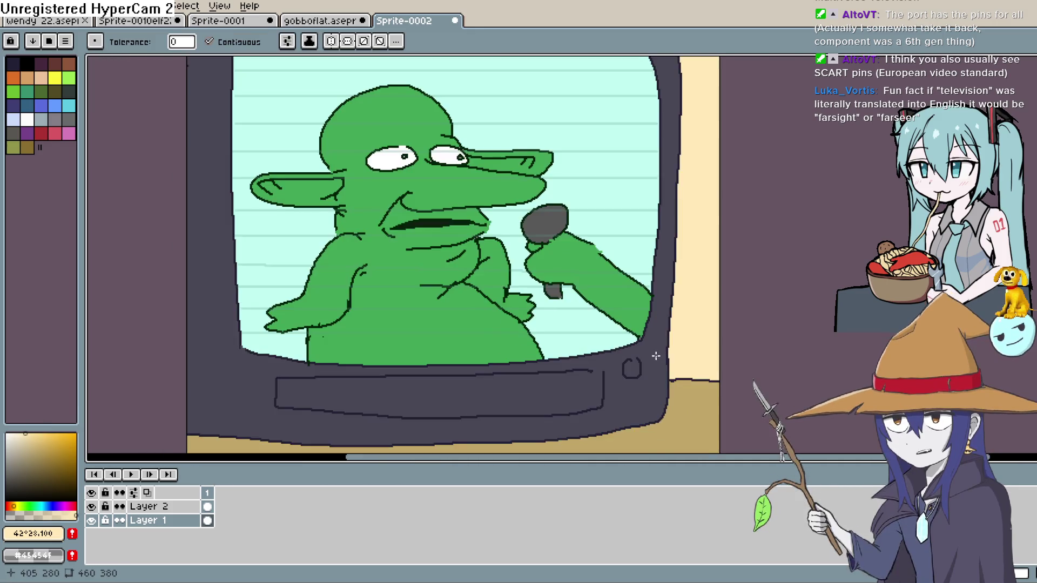
{"action": "scroll", "coordinate": [656, 356], "scroll_direction": "down", "scroll_amount": 1}
{"action": "scroll", "coordinate": [675, 324], "scroll_direction": "up", "scroll_amount": 1}
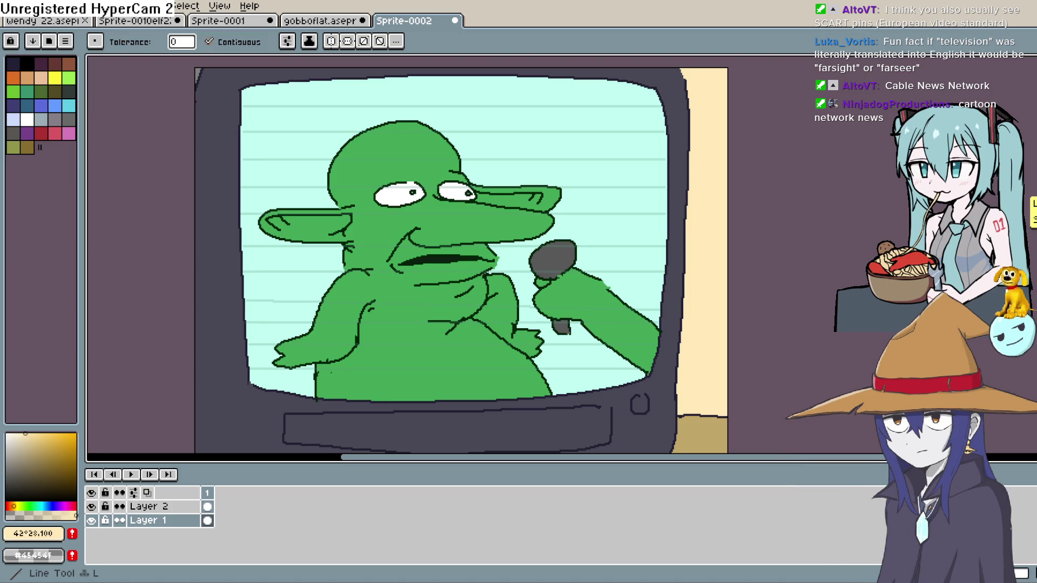
Switch from the goblin file to the gobboflat.aseprite room scene
{"action": "scroll", "coordinate": [449, 230], "scroll_direction": "down", "scroll_amount": 2}
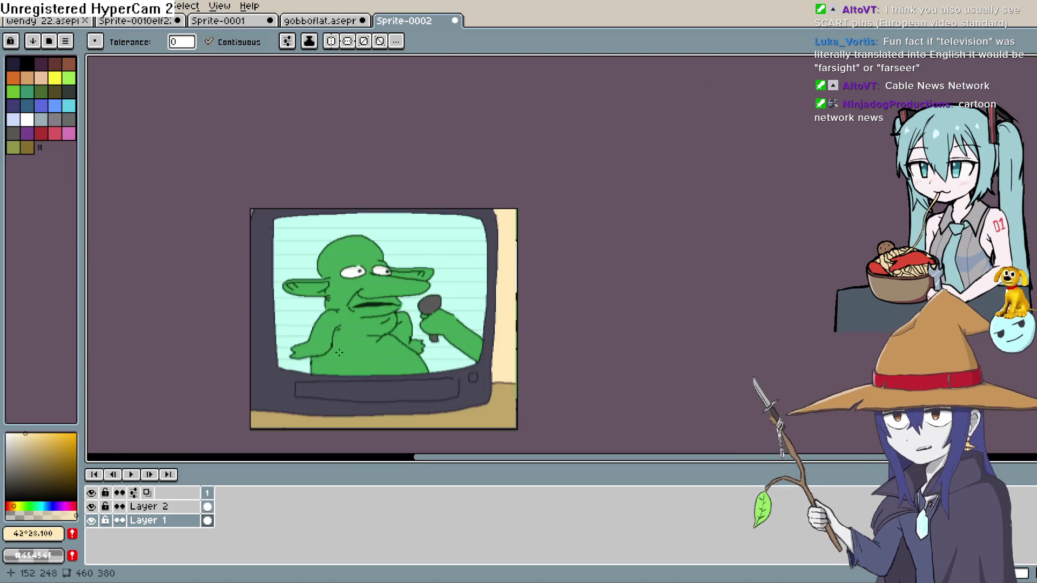
{"action": "scroll", "coordinate": [449, 231], "scroll_direction": "up", "scroll_amount": 3}
{"action": "scroll", "coordinate": [448, 231], "scroll_direction": "down", "scroll_amount": 1}
{"action": "left_click_drag", "start_coordinate": [449, 230], "coordinate": [480, 333]}
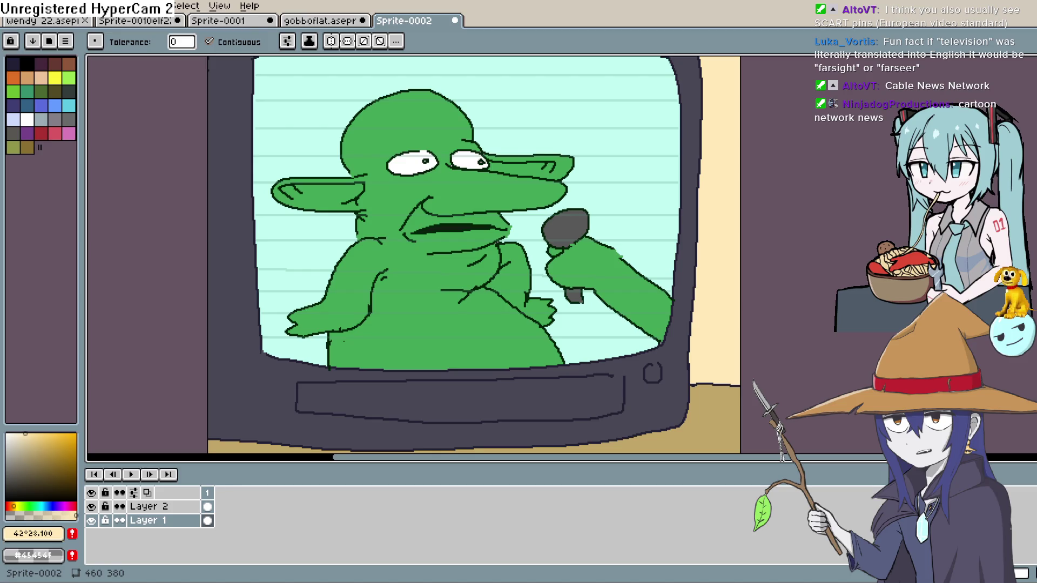
{"action": "left_click", "coordinate": [331, 21]}
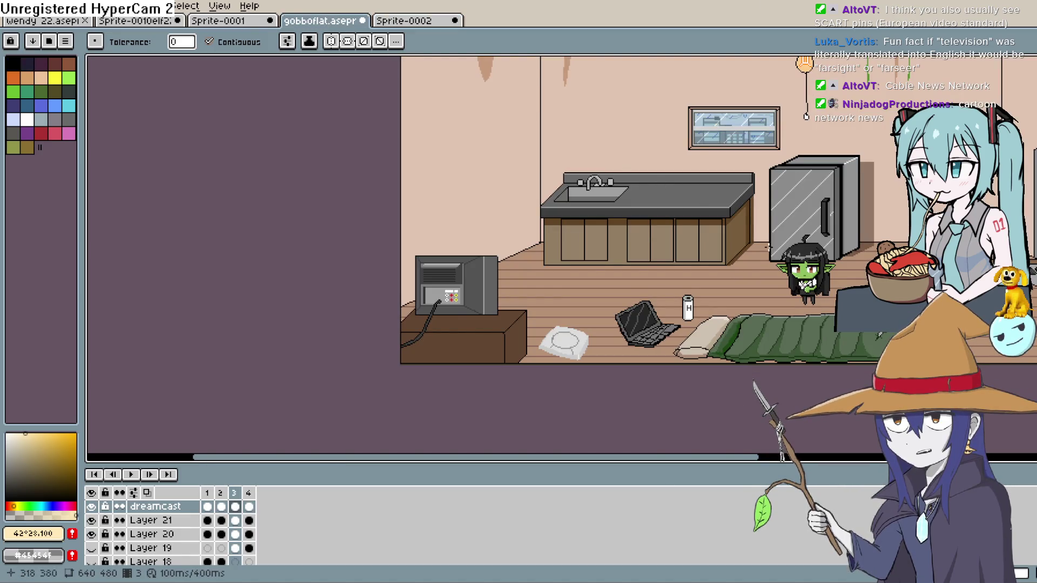
Play the room animation while panning over the window and kitchen counter, then stop playback
{"action": "scroll", "coordinate": [525, 263], "scroll_direction": "up", "scroll_amount": 5}
{"action": "scroll", "coordinate": [526, 263], "scroll_direction": "down", "scroll_amount": 7}
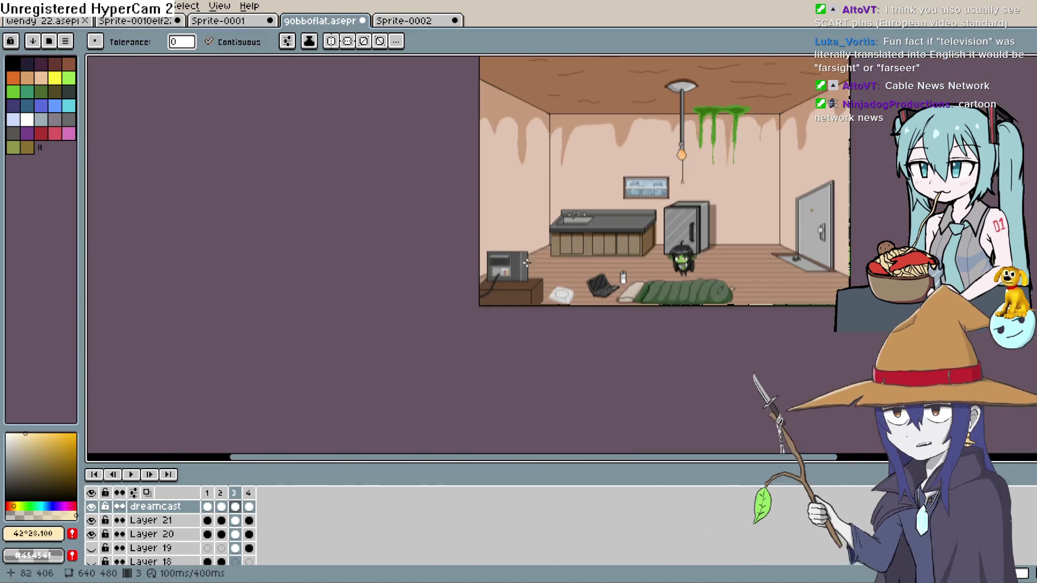
{"action": "scroll", "coordinate": [526, 263], "scroll_direction": "up", "scroll_amount": 6}
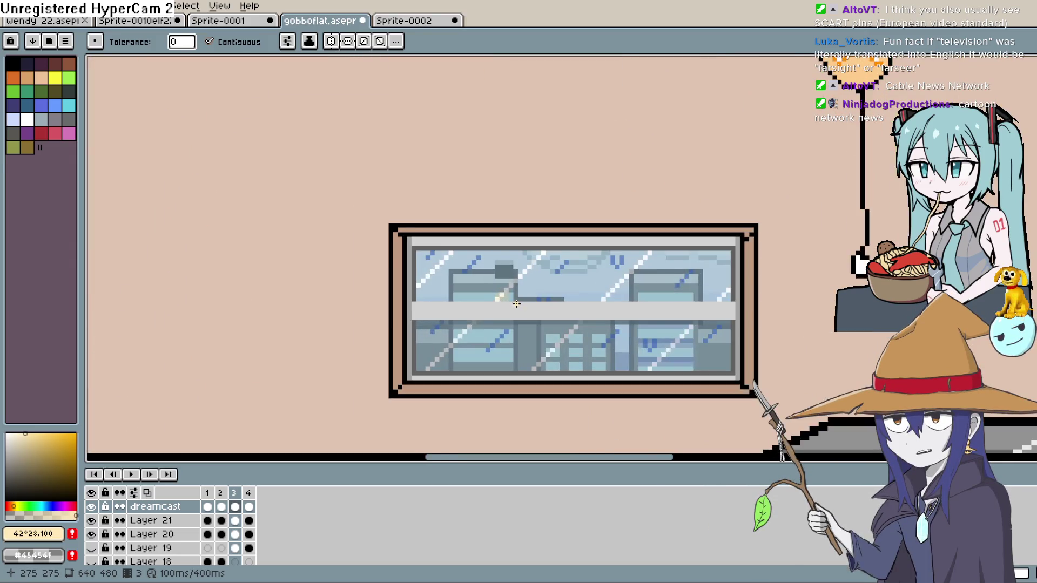
{"action": "scroll", "coordinate": [517, 304], "scroll_direction": "up", "scroll_amount": 1}
{"action": "left_click", "coordinate": [132, 474]}
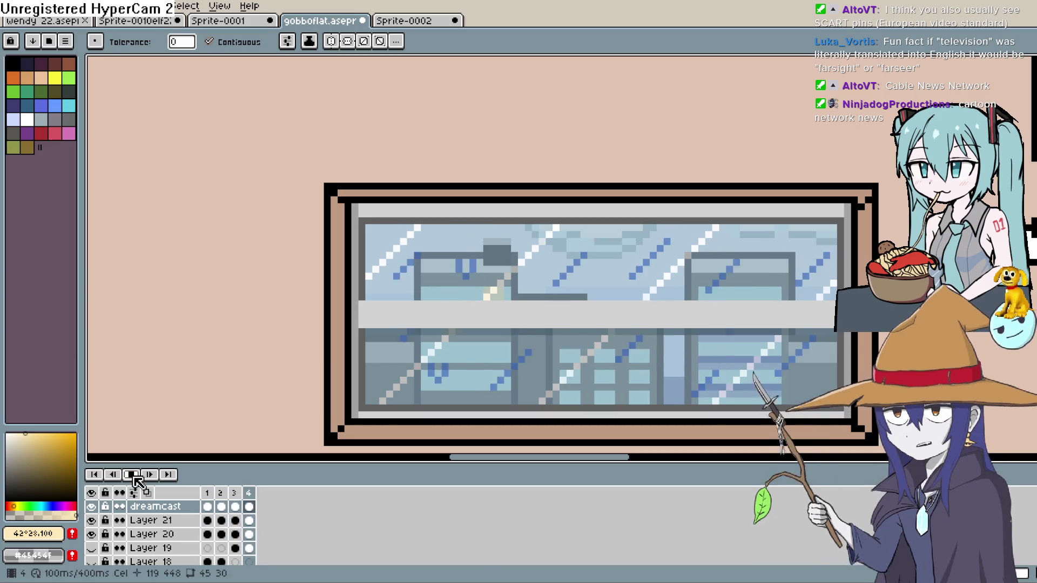
{"action": "mouse_move", "coordinate": [587, 303]}
{"action": "left_mouse_down"}
{"action": "mouse_move", "coordinate": [588, 266]}
{"action": "mouse_move", "coordinate": [490, 251]}
{"action": "left_mouse_up"}
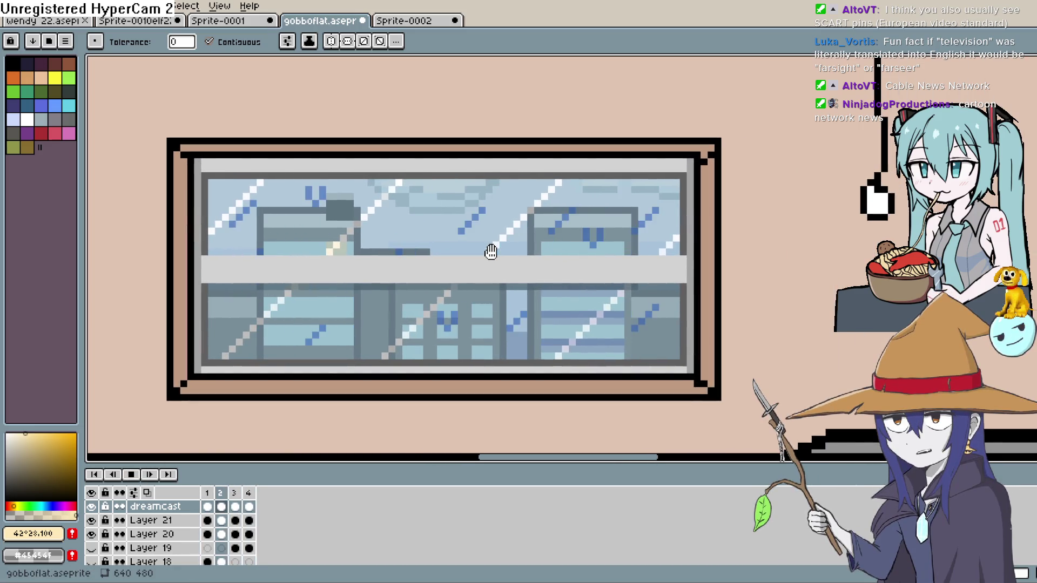
{"action": "scroll", "coordinate": [490, 252], "scroll_direction": "down", "scroll_amount": 3}
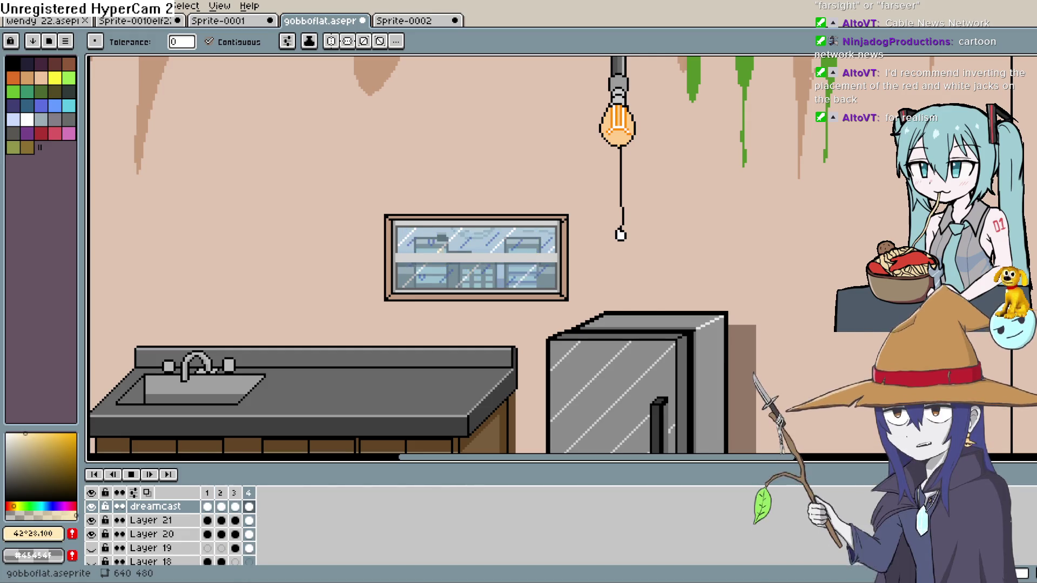
{"action": "left_click_drag", "start_coordinate": [97, 359], "coordinate": [427, 229]}
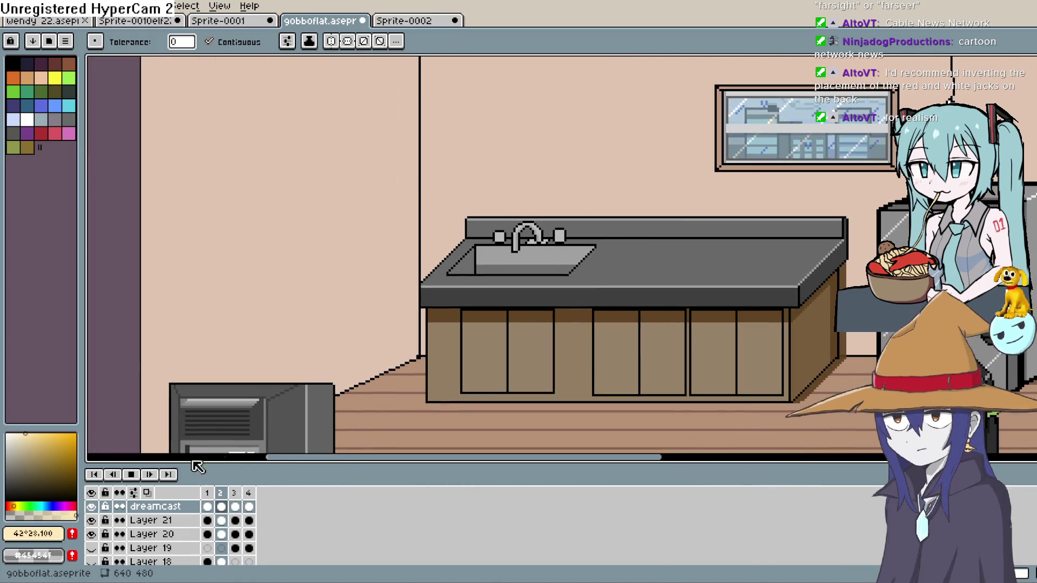
{"action": "left_click", "coordinate": [133, 476]}
{"action": "scroll", "coordinate": [399, 361], "scroll_direction": "down", "scroll_amount": 1}
{"action": "scroll", "coordinate": [378, 286], "scroll_direction": "up", "scroll_amount": 3}
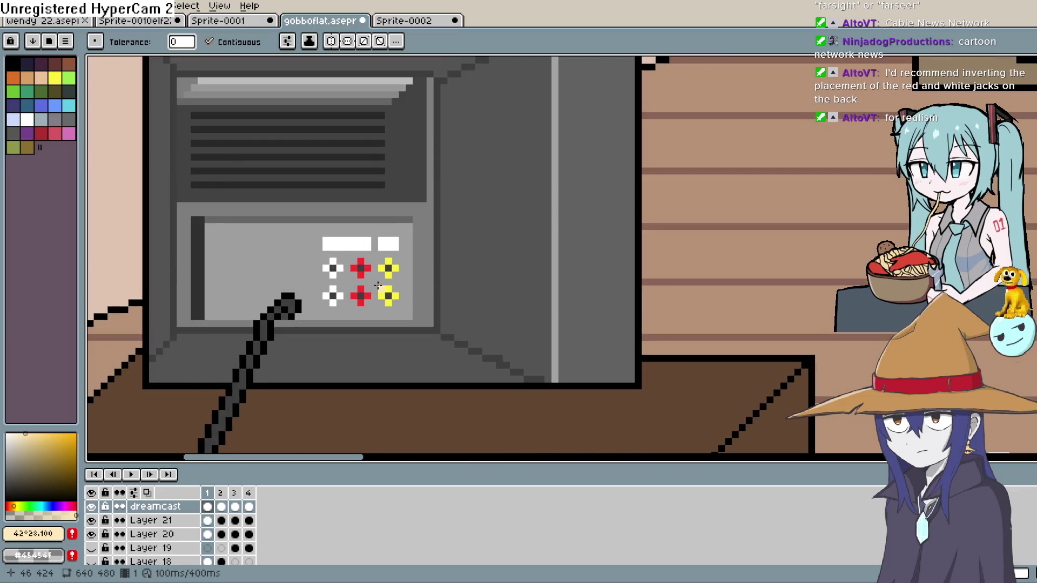
Zoom onto the jack panel and toggle Layers 21 and 20 to find the TV back panel
{"action": "scroll", "coordinate": [378, 286], "scroll_direction": "up", "scroll_amount": 2}
{"action": "left_click_drag", "start_coordinate": [393, 259], "coordinate": [590, 198]}
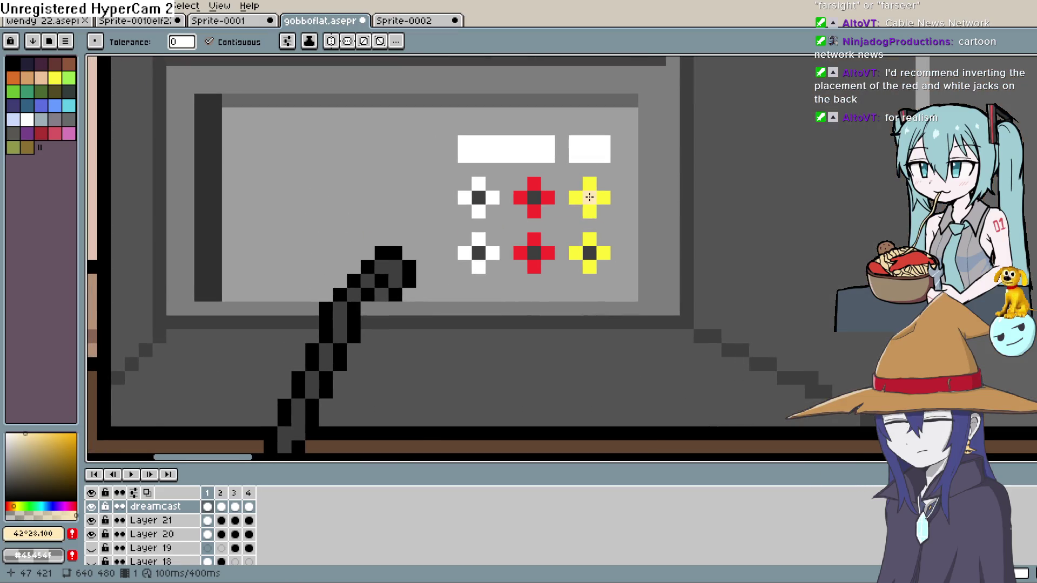
{"action": "key", "text": "w"}
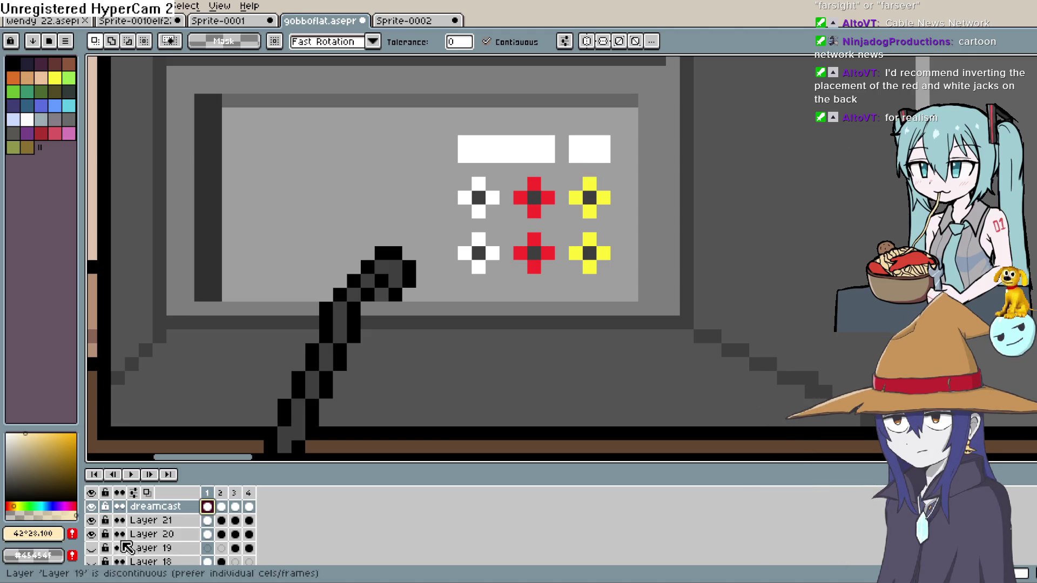
{"action": "left_click", "coordinate": [114, 522]}
{"action": "left_click", "coordinate": [91, 520]}
{"action": "left_click", "coordinate": [91, 534]}
{"action": "left_click", "coordinate": [90, 534]}
Rename Layer 20 to 'tv back' in Layer Properties
{"action": "left_click", "coordinate": [91, 534]}
{"action": "left_click", "coordinate": [91, 534]}
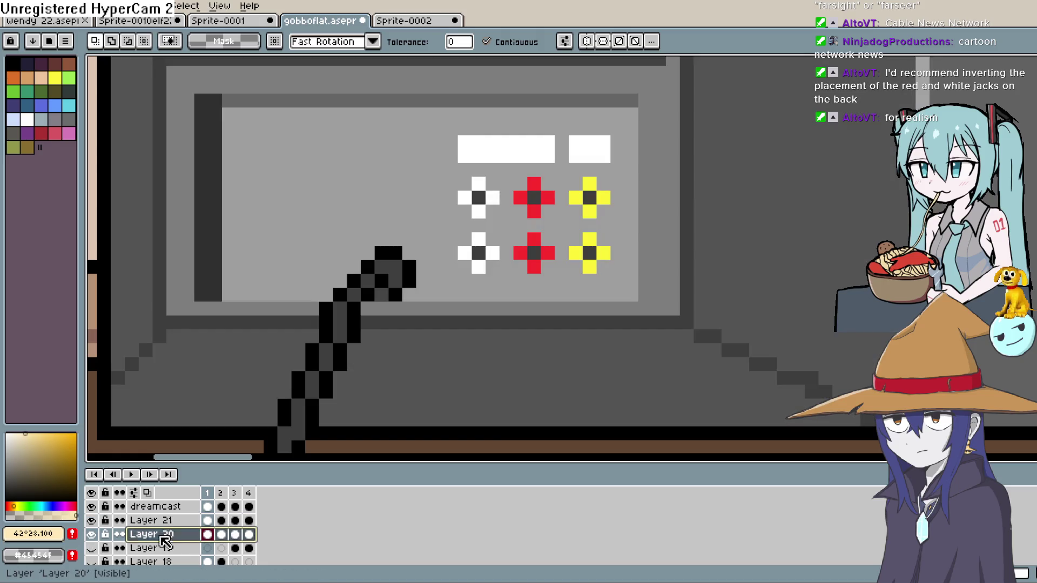
{"action": "double_click", "coordinate": [152, 535]}
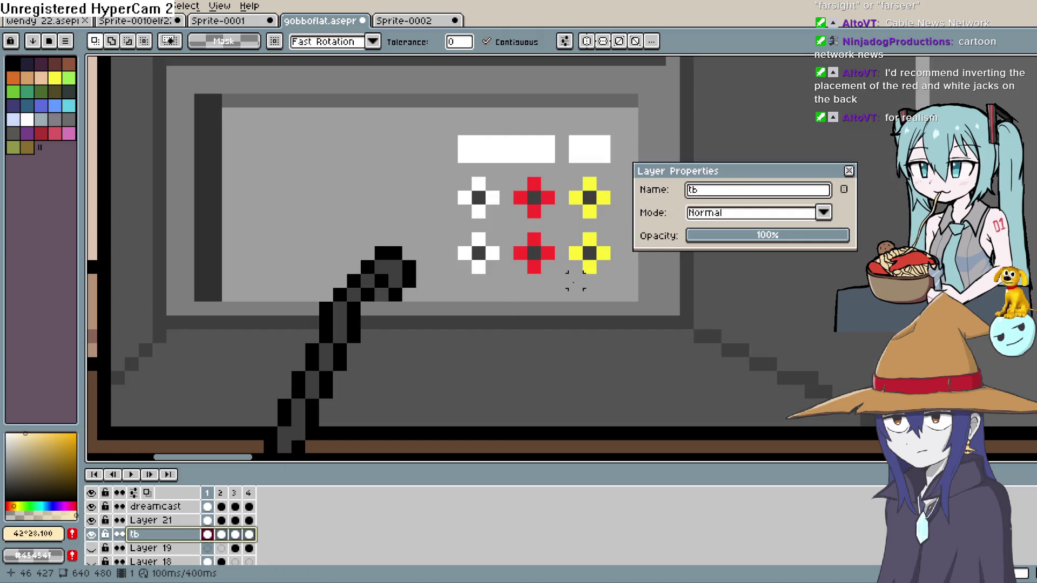
{"action": "type", "text": "v bac"}
{"action": "type", "text": "k"}
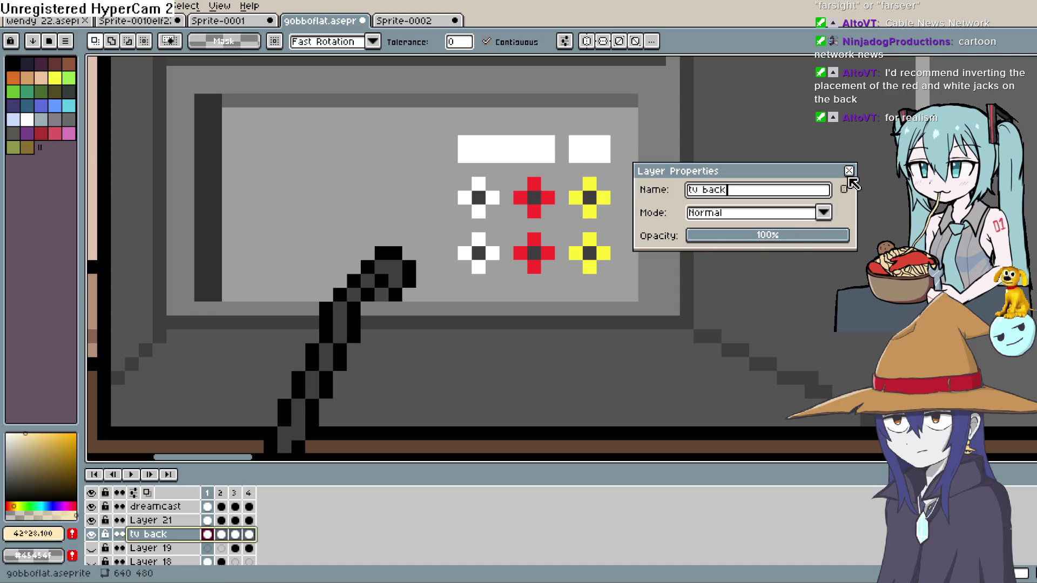
{"action": "left_click", "coordinate": [849, 171]}
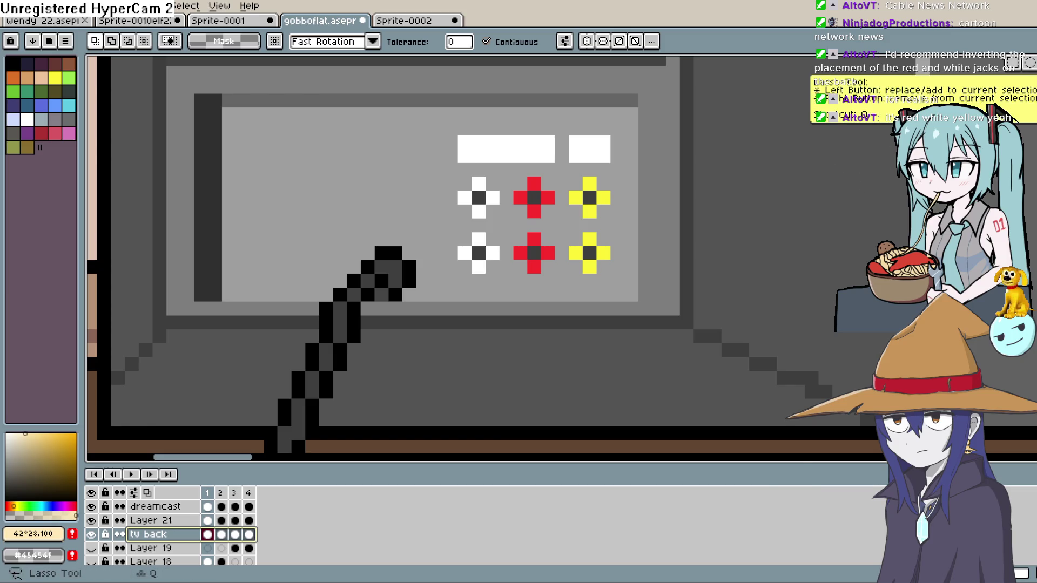
Lasso the red jacks out to the left and move the white jacks into their old spot
{"action": "key", "text": "b"}
{"action": "mouse_move", "coordinate": [562, 168]}
{"action": "left_mouse_down"}
{"action": "mouse_move", "coordinate": [562, 212]}
{"action": "mouse_move", "coordinate": [523, 286]}
{"action": "mouse_move", "coordinate": [503, 203]}
{"action": "mouse_move", "coordinate": [567, 162]}
{"action": "left_mouse_up"}
{"action": "mouse_move", "coordinate": [537, 205]}
{"action": "left_mouse_down"}
{"action": "mouse_move", "coordinate": [413, 199]}
{"action": "mouse_move", "coordinate": [301, 177]}
{"action": "left_mouse_up"}
{"action": "key", "text": "b"}
{"action": "mouse_move", "coordinate": [493, 170]}
{"action": "left_mouse_down"}
{"action": "mouse_move", "coordinate": [439, 168]}
{"action": "mouse_move", "coordinate": [451, 281]}
{"action": "left_mouse_up"}
{"action": "left_click_drag", "start_coordinate": [508, 213], "coordinate": [500, 165]}
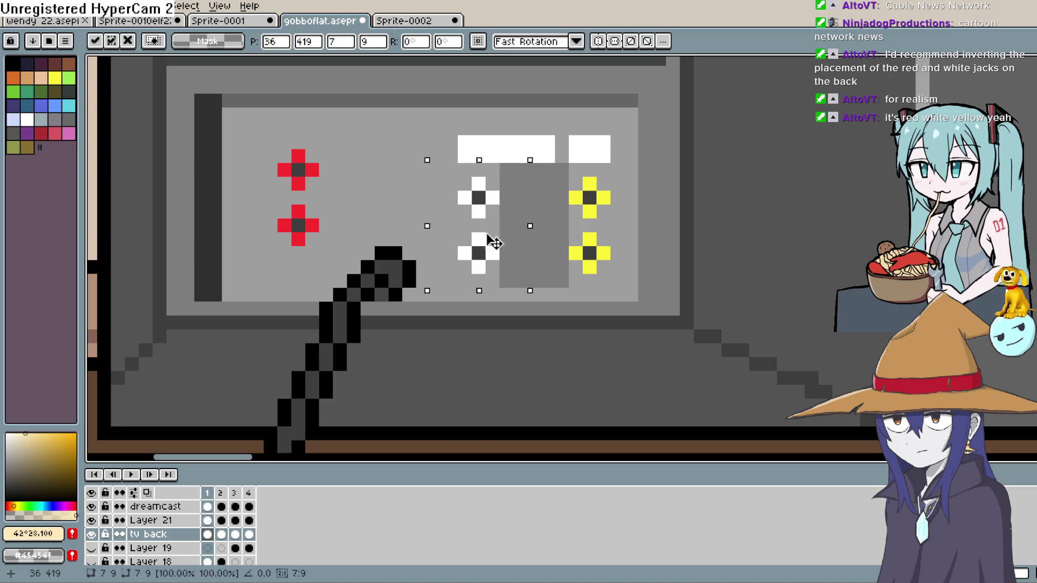
{"action": "left_click_drag", "start_coordinate": [491, 238], "coordinate": [543, 238]}
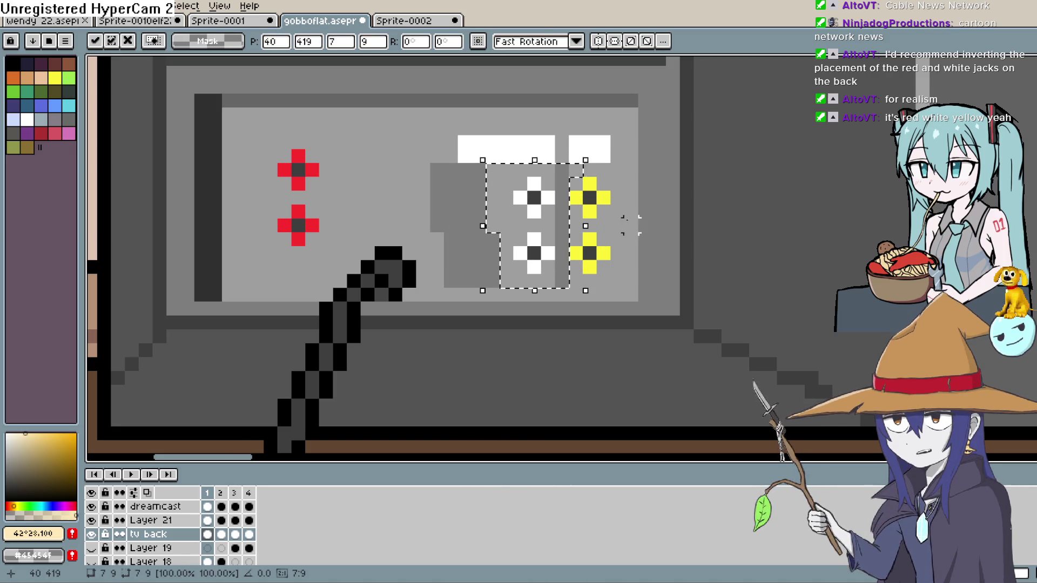
{"action": "key", "text": "b"}
Place the red jacks beside the white pair, nudged one pixel right
{"action": "mouse_move", "coordinate": [340, 138]}
{"action": "left_mouse_down"}
{"action": "mouse_move", "coordinate": [341, 190]}
{"action": "mouse_move", "coordinate": [256, 211]}
{"action": "mouse_move", "coordinate": [260, 146]}
{"action": "left_mouse_up"}
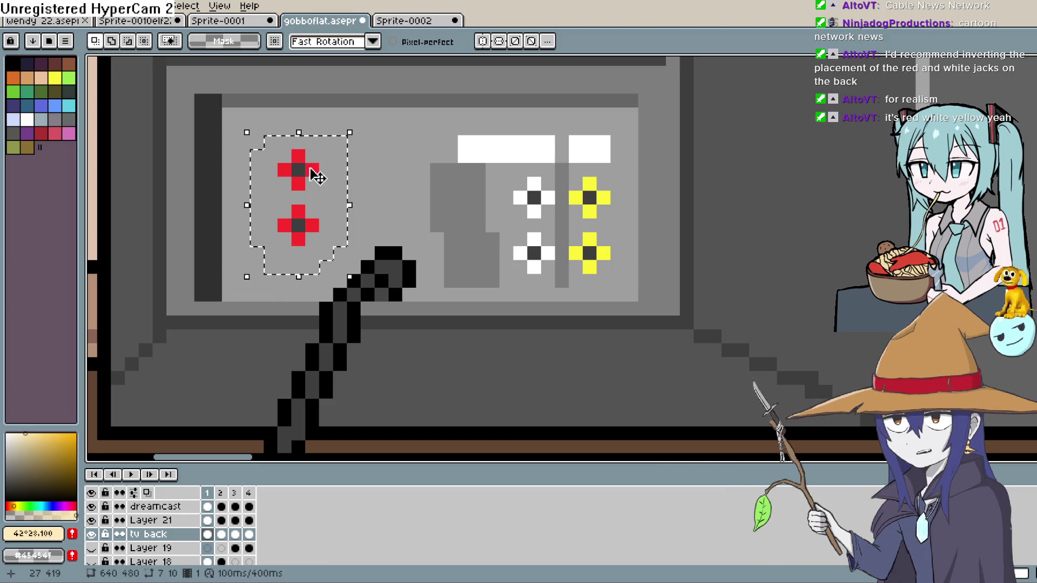
{"action": "left_click_drag", "start_coordinate": [317, 169], "coordinate": [462, 200]}
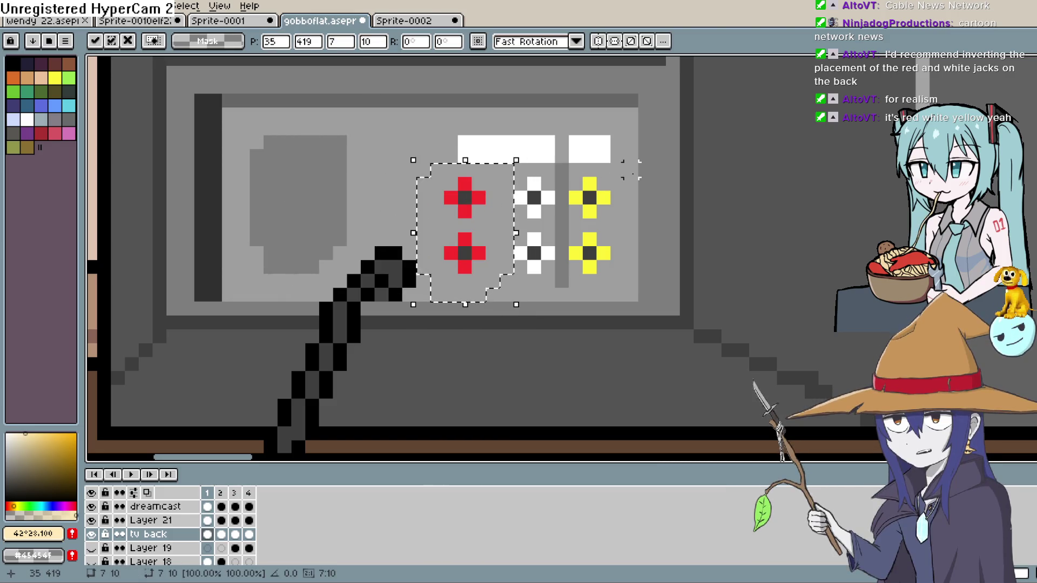
{"action": "left_click", "coordinate": [381, 174]}
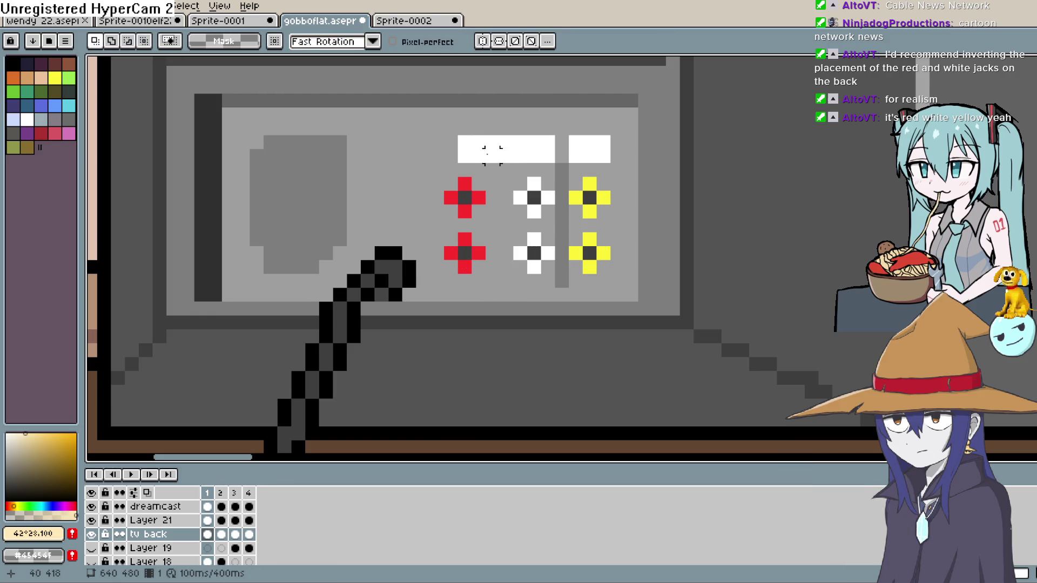
{"action": "left_click_drag", "start_coordinate": [493, 183], "coordinate": [492, 236]}
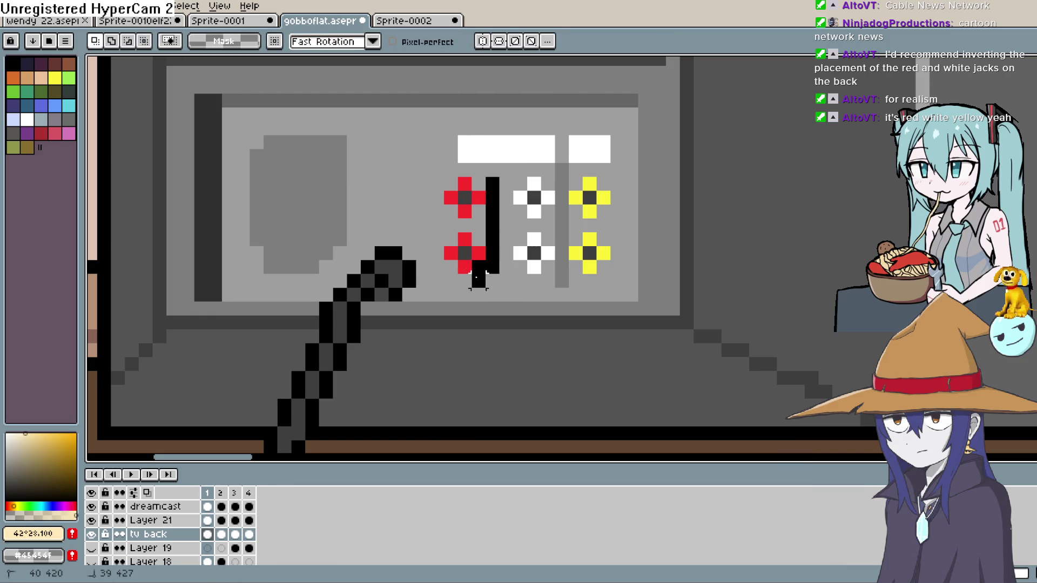
{"action": "key", "text": "ctrl+z"}
{"action": "key", "text": "ctrl+z"}
{"action": "key", "text": "ctrl+z"}
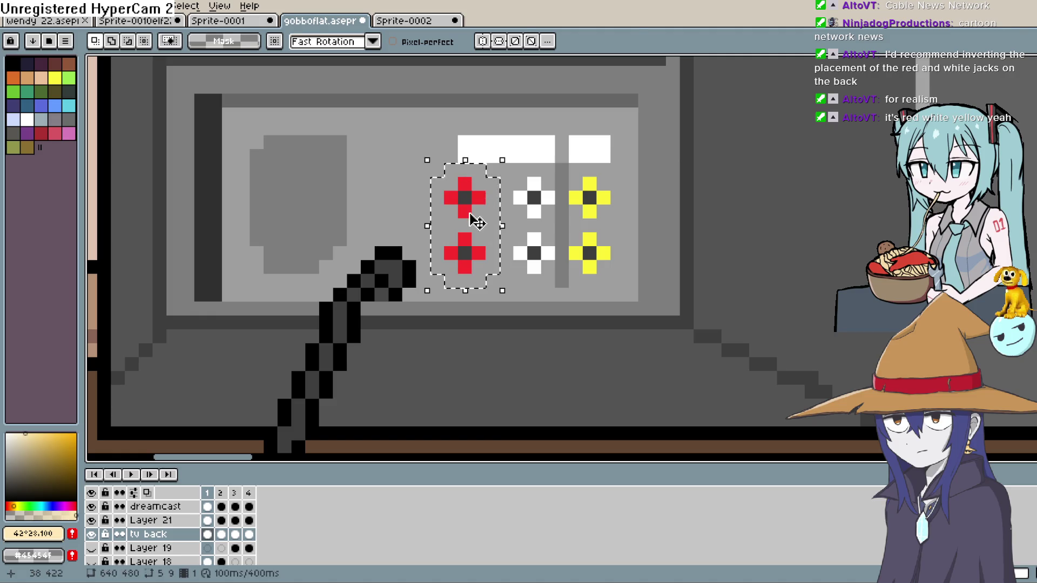
{"action": "left_click_drag", "start_coordinate": [470, 213], "coordinate": [478, 215]}
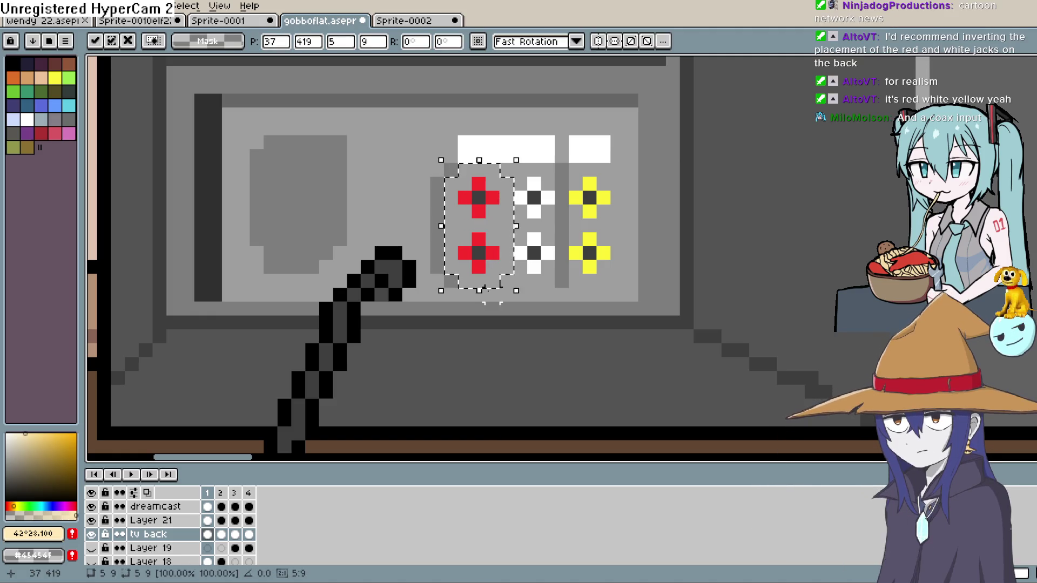
{"action": "key", "text": "ctrl+d"}
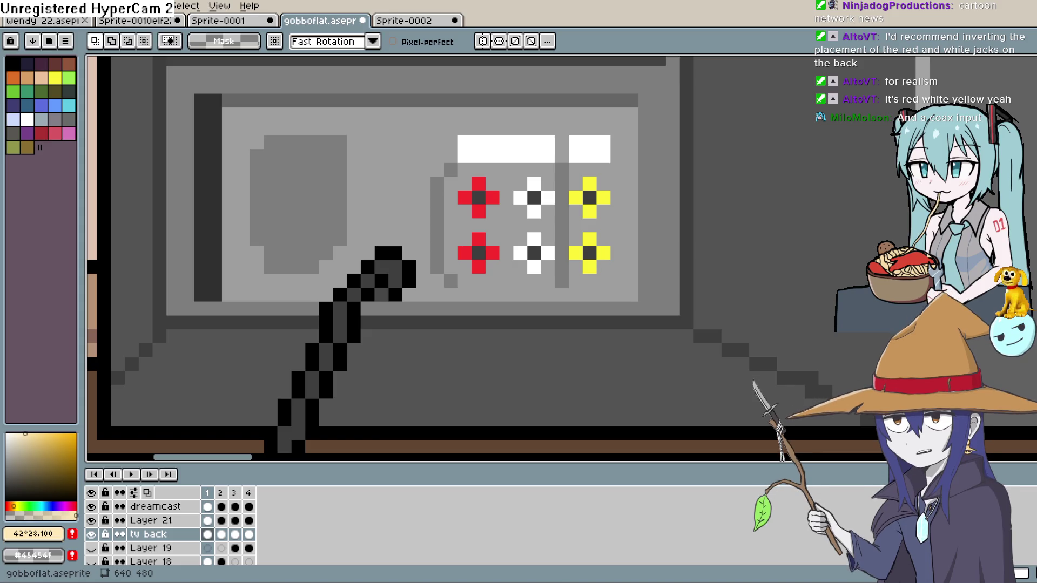
Sample the panel's light grey and erase the dark grey strip left of the jacks
{"action": "key", "text": "i"}
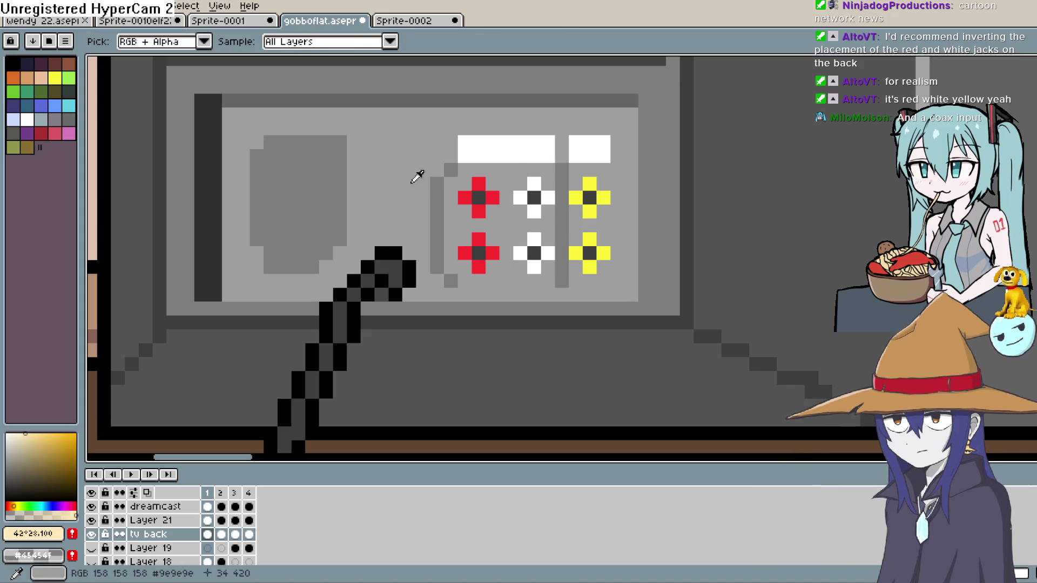
{"action": "left_click", "coordinate": [421, 176]}
{"action": "left_click_drag", "start_coordinate": [444, 171], "coordinate": [443, 272]}
{"action": "left_click", "coordinate": [569, 162]}
{"action": "key", "text": "ctrl+z"}
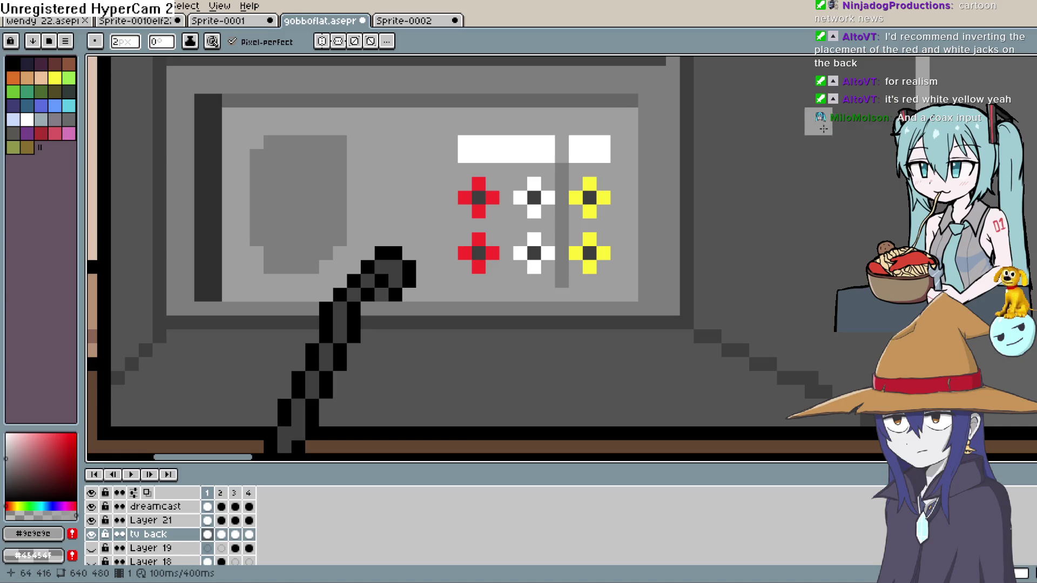
Pencil over the grey strip by the white jacks, the old grey block, and the label notch
{"action": "key", "text": "b"}
{"action": "left_click_drag", "start_coordinate": [559, 225], "coordinate": [560, 240]}
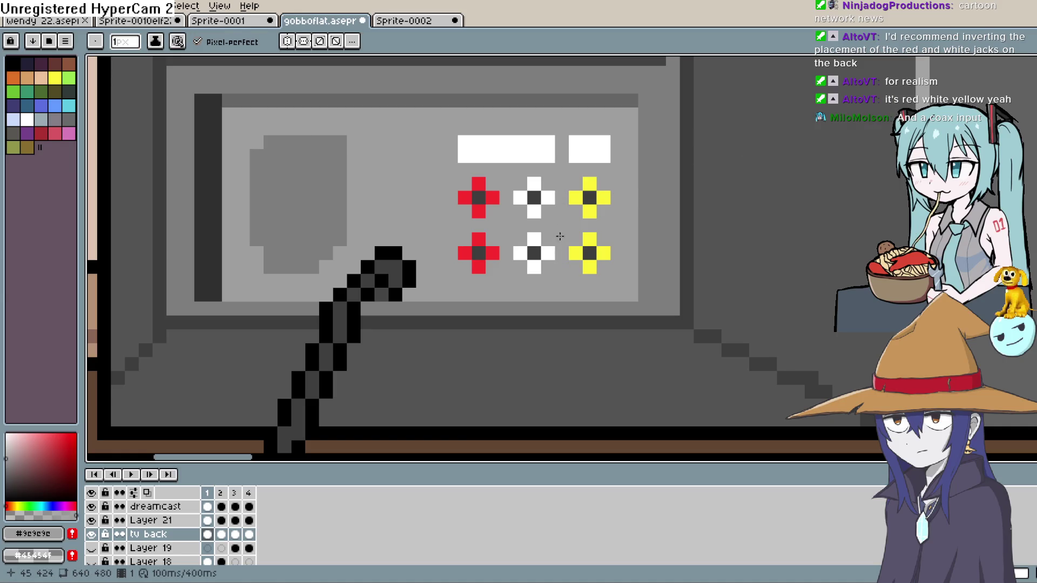
{"action": "mouse_move", "coordinate": [335, 246]}
{"action": "left_mouse_down"}
{"action": "mouse_move", "coordinate": [308, 270]}
{"action": "mouse_move", "coordinate": [271, 269]}
{"action": "mouse_move", "coordinate": [262, 154]}
{"action": "mouse_move", "coordinate": [284, 142]}
{"action": "mouse_move", "coordinate": [284, 232]}
{"action": "mouse_move", "coordinate": [312, 205]}
{"action": "mouse_move", "coordinate": [283, 251]}
{"action": "mouse_move", "coordinate": [304, 226]}
{"action": "mouse_move", "coordinate": [303, 241]}
{"action": "left_mouse_up"}
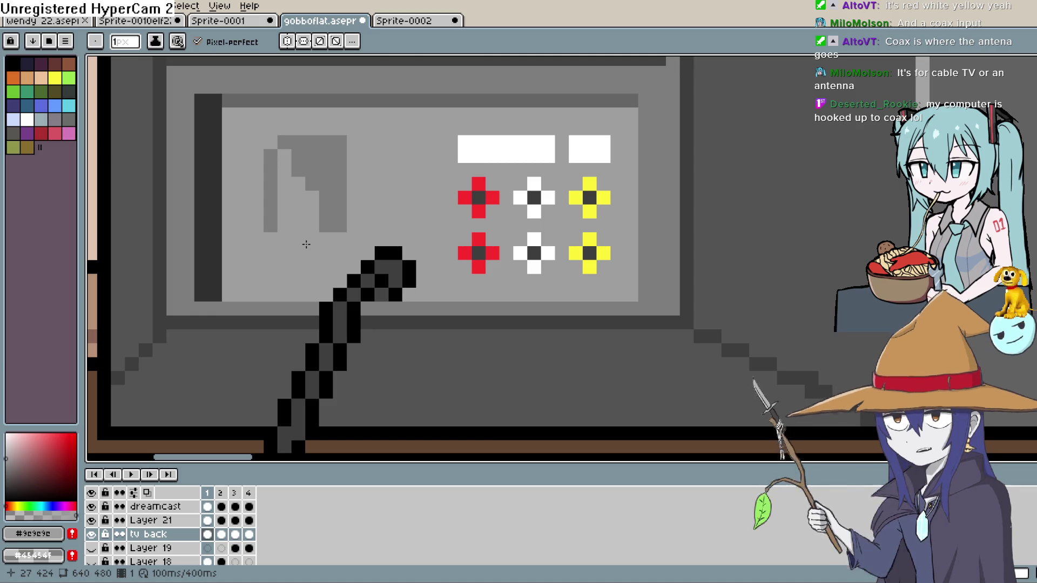
{"action": "mouse_move", "coordinate": [324, 216]}
{"action": "left_mouse_down"}
{"action": "mouse_move", "coordinate": [330, 198]}
{"action": "mouse_move", "coordinate": [339, 224]}
{"action": "mouse_move", "coordinate": [327, 162]}
{"action": "mouse_move", "coordinate": [310, 183]}
{"action": "mouse_move", "coordinate": [287, 142]}
{"action": "mouse_move", "coordinate": [273, 179]}
{"action": "left_mouse_up"}
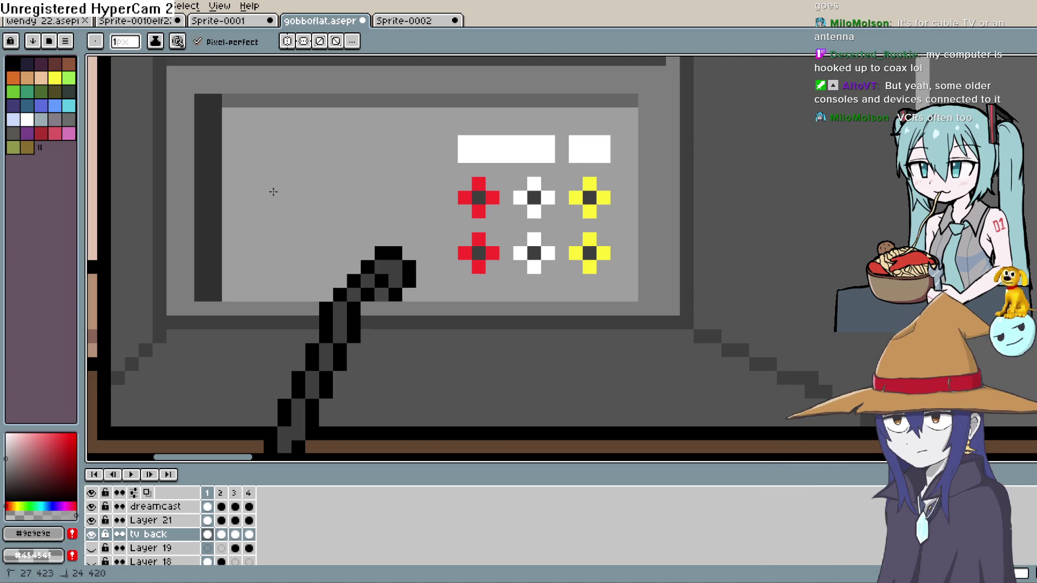
{"action": "left_click", "coordinate": [583, 153]}
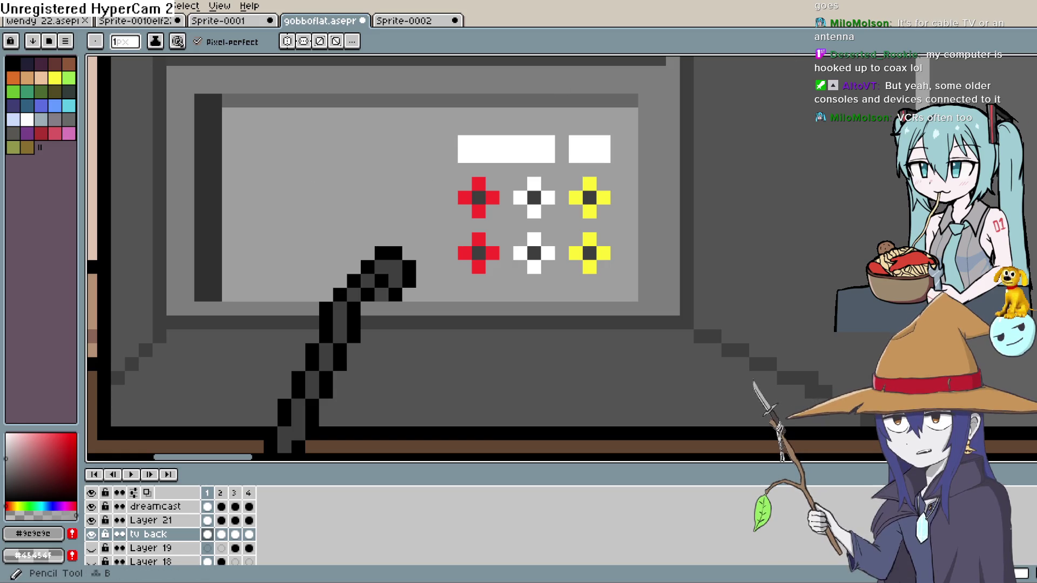
{"action": "left_click", "coordinate": [12, 63]}
Place a black pixel just left of the upper red jack
{"action": "left_click", "coordinate": [270, 213]}
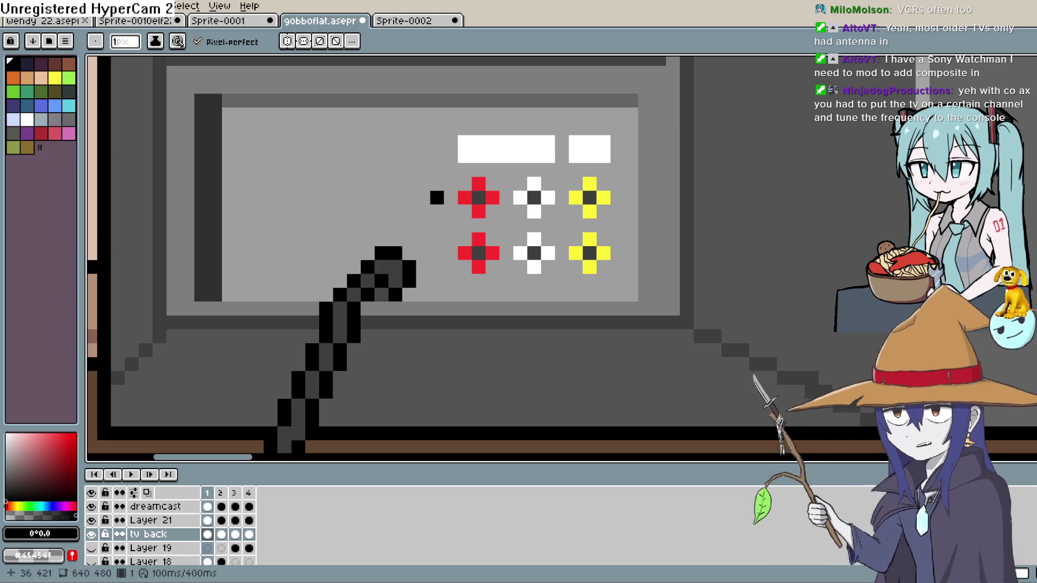
Draw a dark grey cross-shaped coax jack left of the red jacks, redrawn one pixel right
{"action": "left_click", "coordinate": [10, 472]}
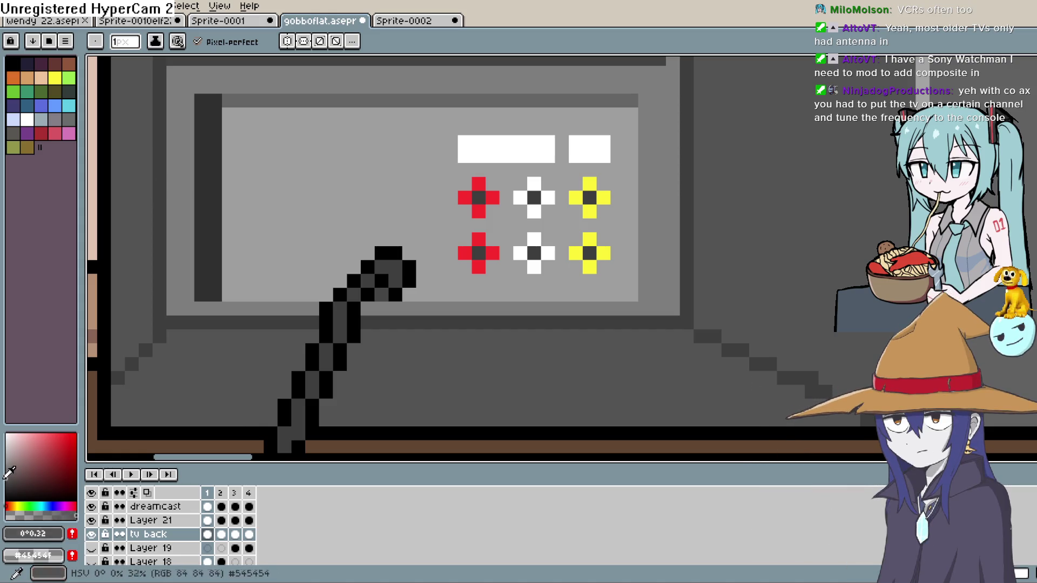
{"action": "left_click", "coordinate": [6, 480]}
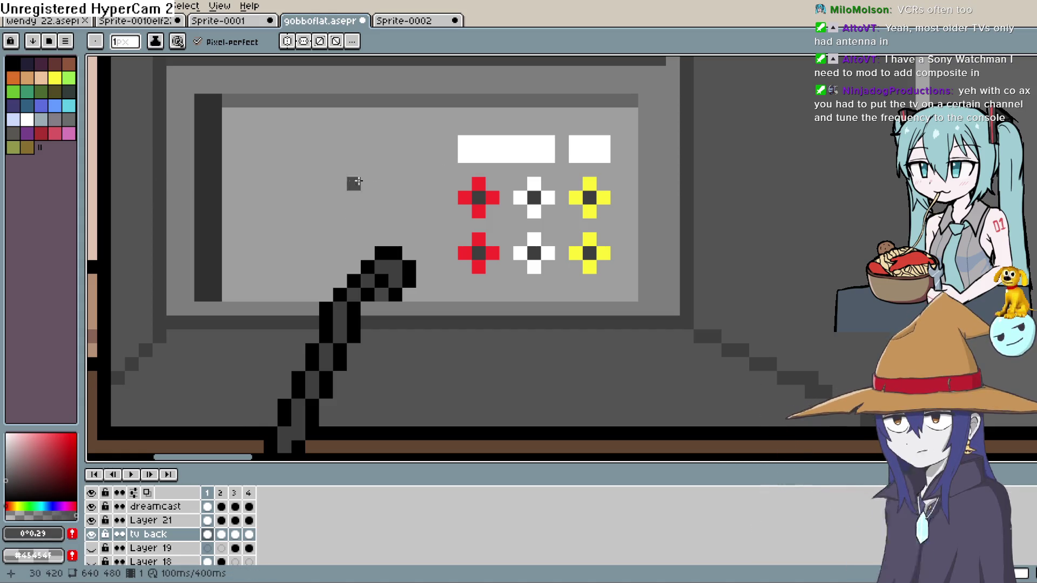
{"action": "left_click", "coordinate": [394, 197]}
{"action": "left_click", "coordinate": [406, 185]}
{"action": "left_click", "coordinate": [422, 197]}
{"action": "left_click", "coordinate": [408, 210]}
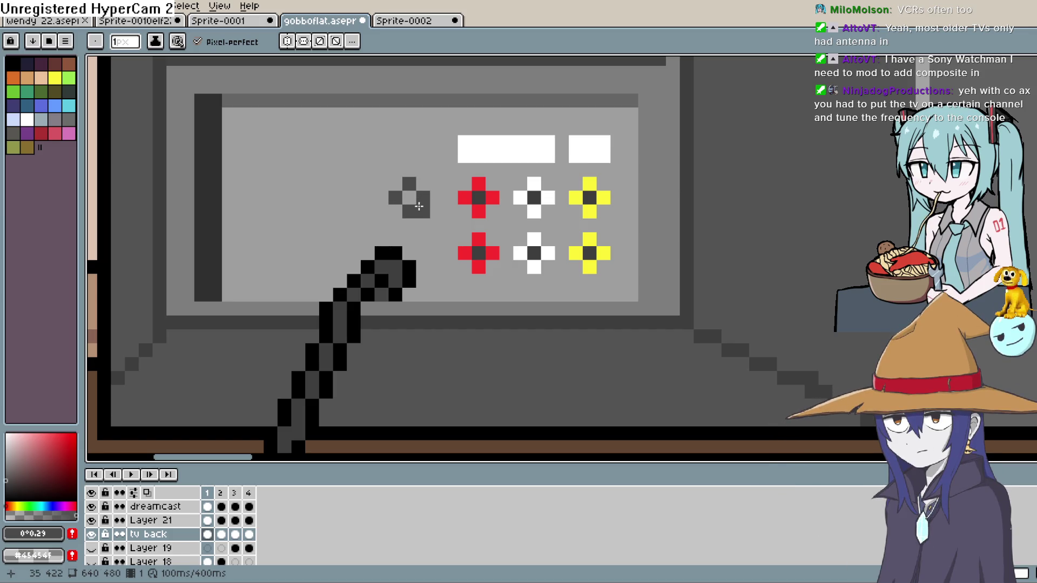
{"action": "key", "text": "ctrl+z"}
{"action": "key", "text": "ctrl+z"}
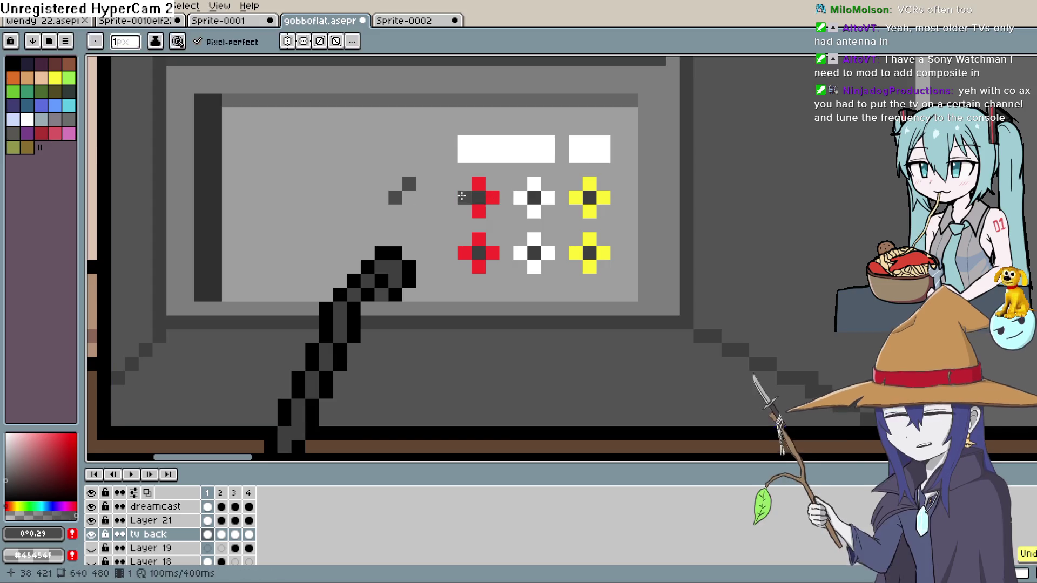
{"action": "key", "text": "ctrl+z"}
{"action": "key", "text": "ctrl+z"}
{"action": "left_click", "coordinate": [436, 197]}
{"action": "left_click", "coordinate": [423, 183]}
{"action": "left_click", "coordinate": [410, 197]}
{"action": "left_click", "coordinate": [410, 211]}
{"action": "key", "text": "ctrl+z"}
{"action": "left_click", "coordinate": [423, 210]}
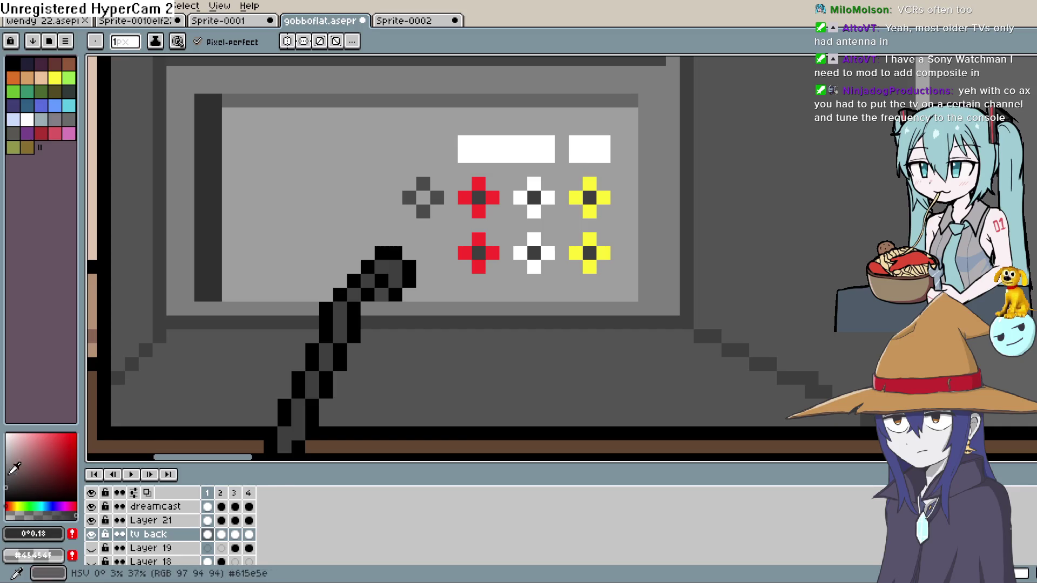
Zoom and pan across the TV to check the new coax jack
{"action": "scroll", "coordinate": [645, 211], "scroll_direction": "down", "scroll_amount": 2}
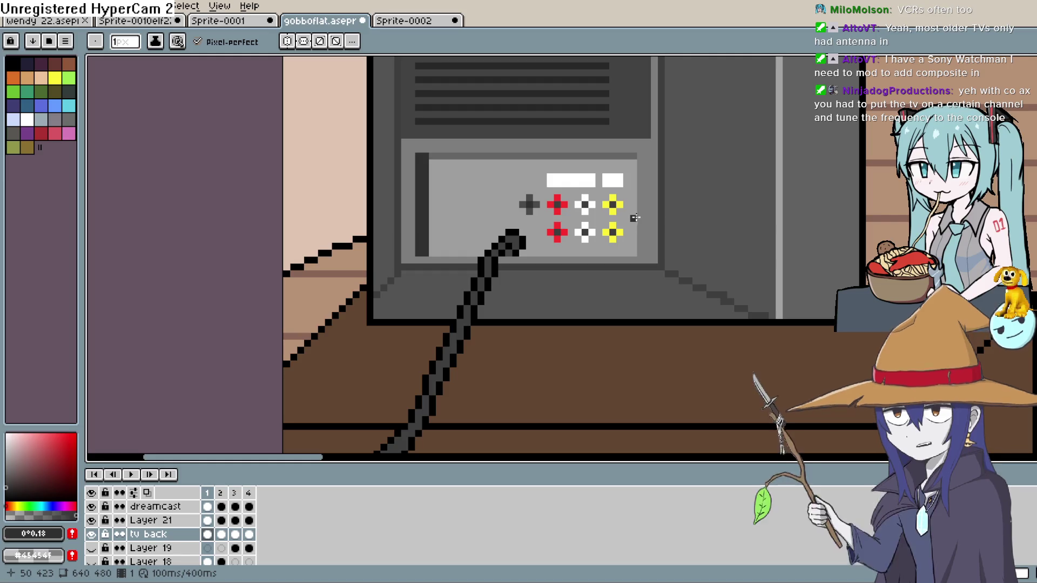
{"action": "scroll", "coordinate": [636, 217], "scroll_direction": "up", "scroll_amount": 2}
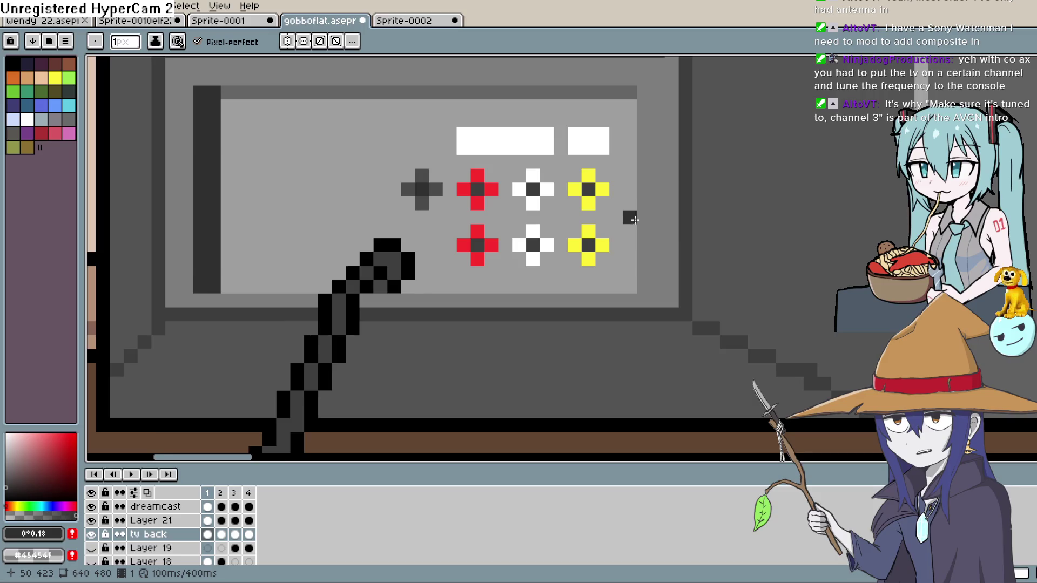
{"action": "scroll", "coordinate": [632, 217], "scroll_direction": "down", "scroll_amount": 2}
{"action": "key", "text": "space"}
{"action": "mouse_move", "coordinate": [615, 231]}
{"action": "left_mouse_down"}
{"action": "mouse_move", "coordinate": [593, 229]}
{"action": "mouse_move", "coordinate": [591, 213]}
{"action": "left_mouse_up"}
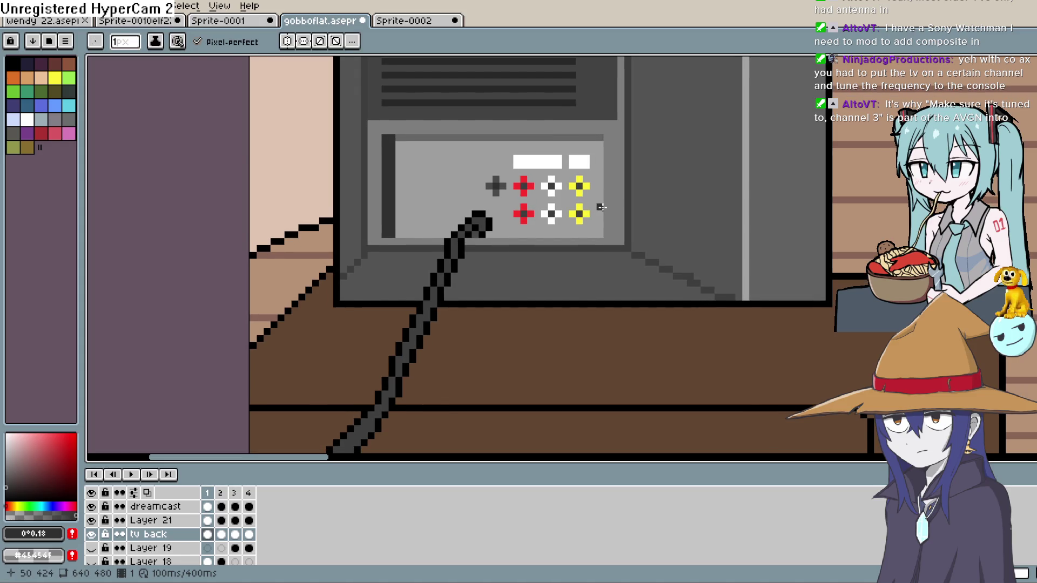
{"action": "scroll", "coordinate": [600, 207], "scroll_direction": "up", "scroll_amount": 1}
{"action": "key", "text": "space"}
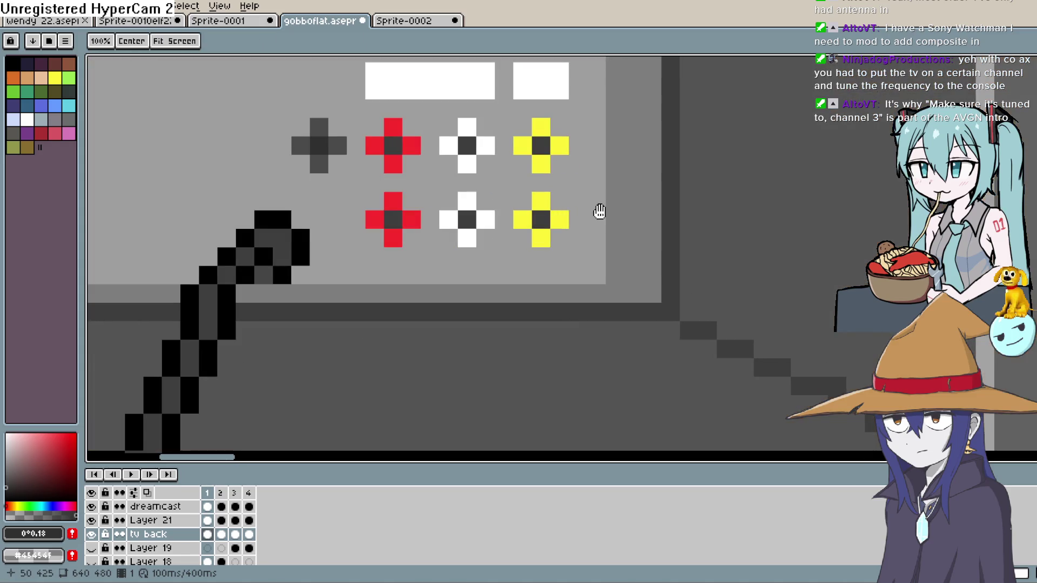
{"action": "scroll", "coordinate": [597, 211], "scroll_direction": "up", "scroll_amount": 1}
{"action": "left_click_drag", "start_coordinate": [578, 270], "coordinate": [602, 224]}
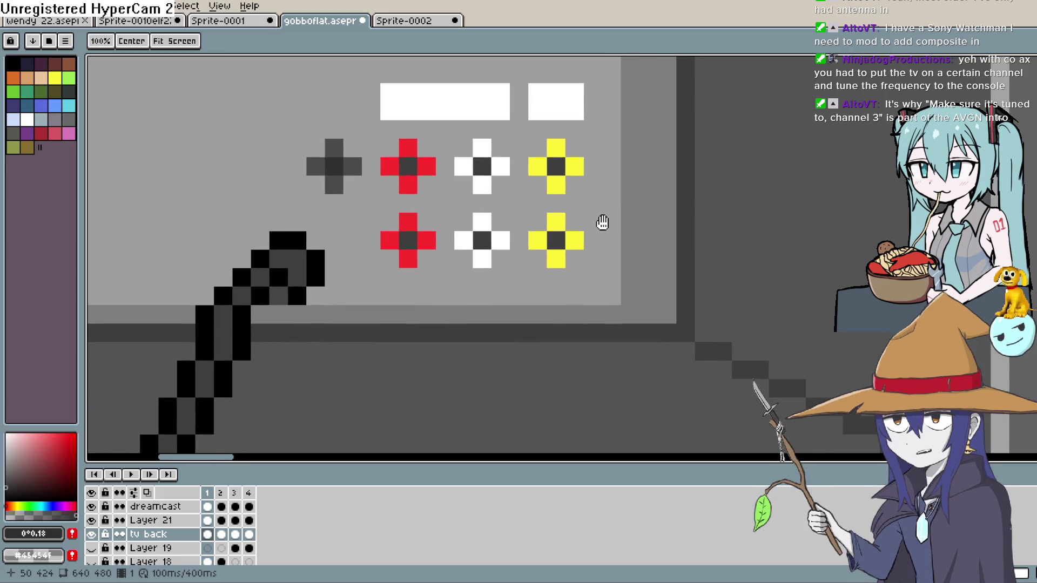
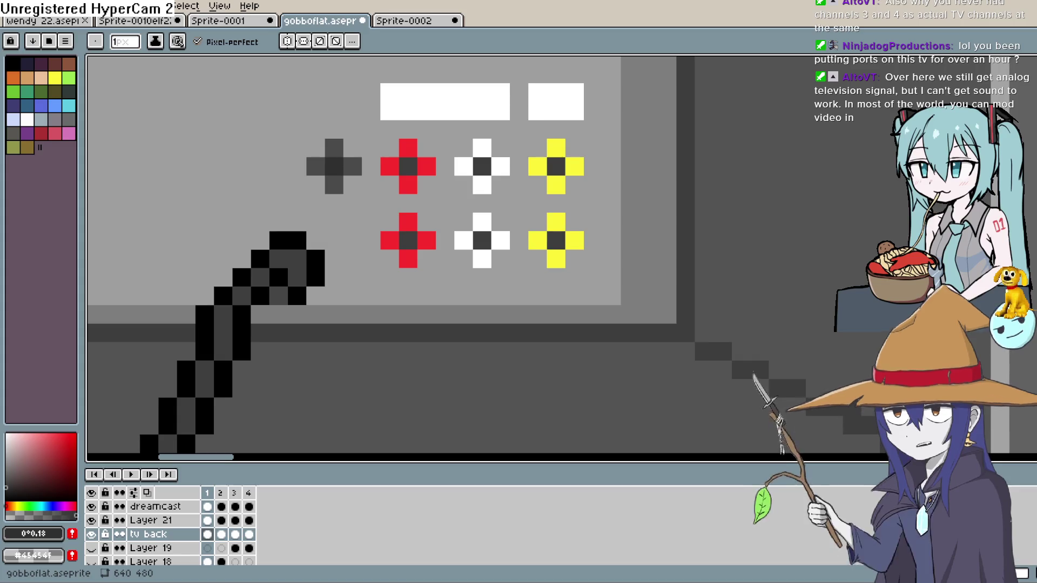
Pan and zoom the canvas to the sleeping bag and the back wall by the fridge
{"action": "scroll", "coordinate": [257, 214], "scroll_direction": "down", "scroll_amount": 3}
{"action": "scroll", "coordinate": [258, 329], "scroll_direction": "down", "scroll_amount": 3}
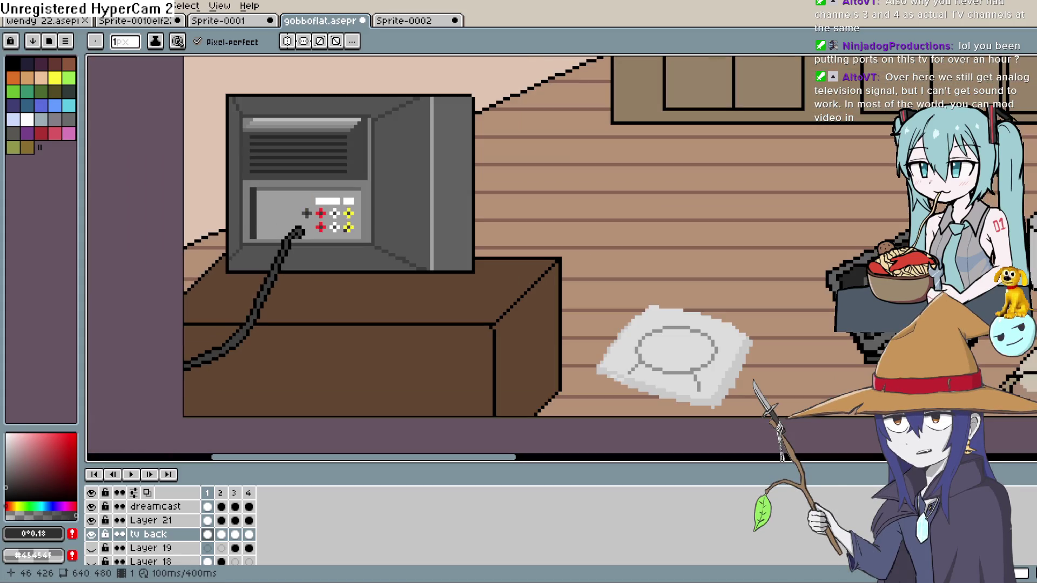
{"action": "left_click_drag", "start_coordinate": [407, 235], "coordinate": [390, 232]}
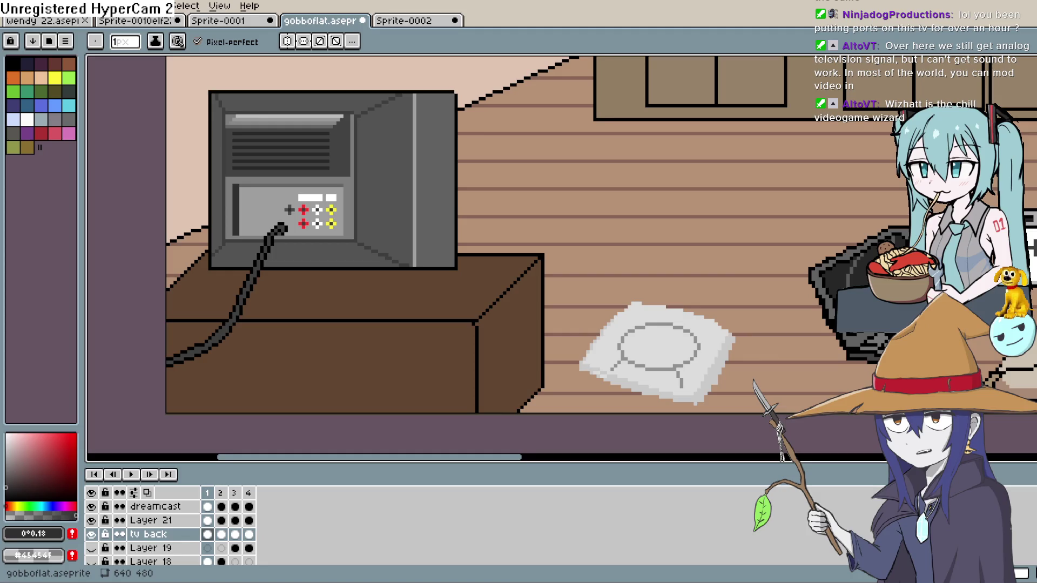
{"action": "scroll", "coordinate": [852, 148], "scroll_direction": "down", "scroll_amount": 2}
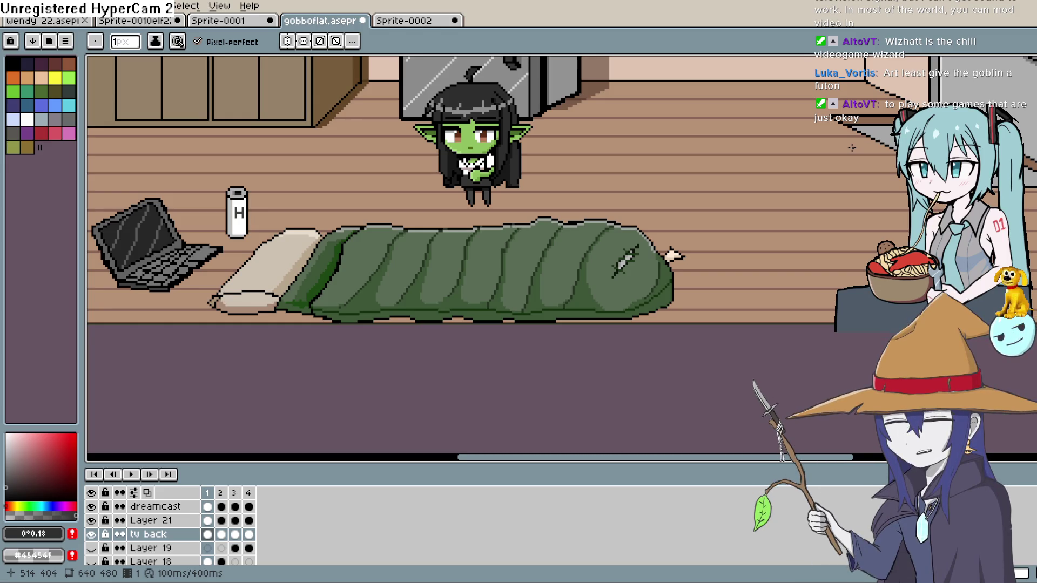
{"action": "scroll", "coordinate": [702, 261], "scroll_direction": "down", "scroll_amount": 3}
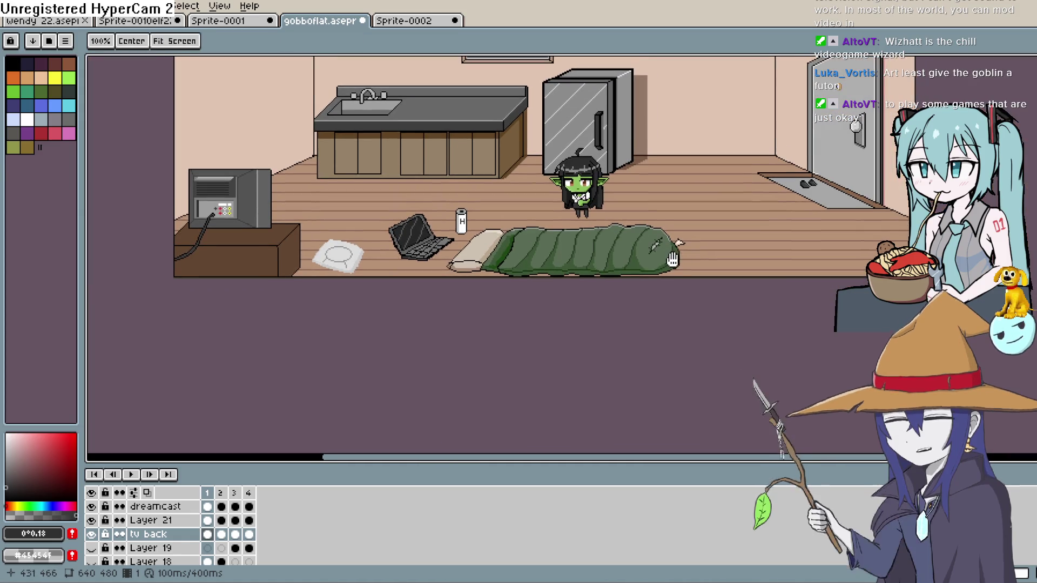
{"action": "mouse_move", "coordinate": [623, 275]}
{"action": "left_mouse_down"}
{"action": "mouse_move", "coordinate": [604, 292]}
{"action": "mouse_move", "coordinate": [603, 324]}
{"action": "mouse_move", "coordinate": [613, 284]}
{"action": "mouse_move", "coordinate": [628, 274]}
{"action": "left_mouse_up"}
{"action": "scroll", "coordinate": [612, 309], "scroll_direction": "up", "scroll_amount": 1}
{"action": "scroll", "coordinate": [491, 292], "scroll_direction": "down", "scroll_amount": 1}
{"action": "scroll", "coordinate": [556, 320], "scroll_direction": "up", "scroll_amount": 2}
{"action": "left_click_drag", "start_coordinate": [555, 320], "coordinate": [551, 311]}
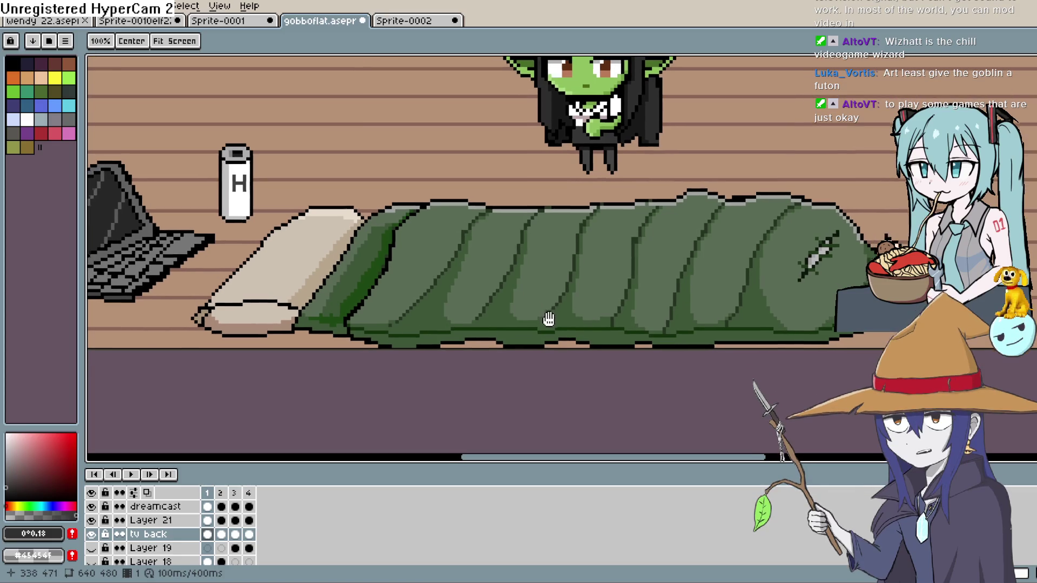
{"action": "key", "text": "b"}
{"action": "scroll", "coordinate": [553, 315], "scroll_direction": "up", "scroll_amount": 2}
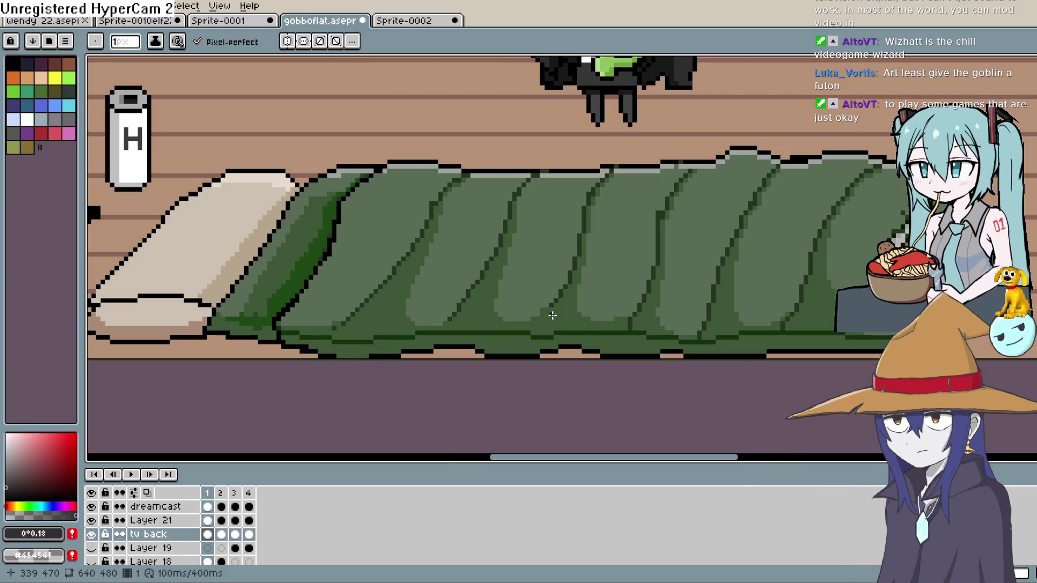
{"action": "key", "text": "h"}
{"action": "scroll", "coordinate": [553, 316], "scroll_direction": "down", "scroll_amount": 1}
{"action": "scroll", "coordinate": [553, 315], "scroll_direction": "down", "scroll_amount": 1}
{"action": "key", "text": "b"}
{"action": "key", "text": "h"}
{"action": "scroll", "coordinate": [564, 314], "scroll_direction": "up", "scroll_amount": 1}
{"action": "key", "text": "b"}
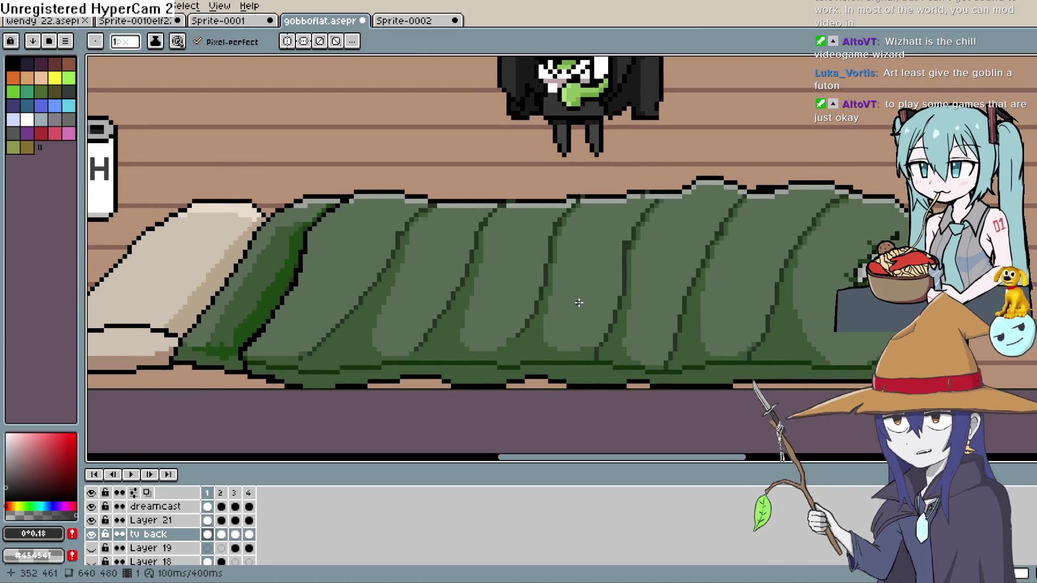
{"action": "scroll", "coordinate": [579, 301], "scroll_direction": "down", "scroll_amount": 1}
{"action": "key", "text": "h"}
{"action": "mouse_move", "coordinate": [578, 301]}
{"action": "left_mouse_down"}
{"action": "mouse_move", "coordinate": [568, 311]}
{"action": "mouse_move", "coordinate": [590, 306]}
{"action": "left_mouse_up"}
{"action": "key", "text": "b"}
{"action": "key", "text": "h"}
{"action": "scroll", "coordinate": [603, 289], "scroll_direction": "down", "scroll_amount": 1}
{"action": "key", "text": "b"}
{"action": "key", "text": "h"}
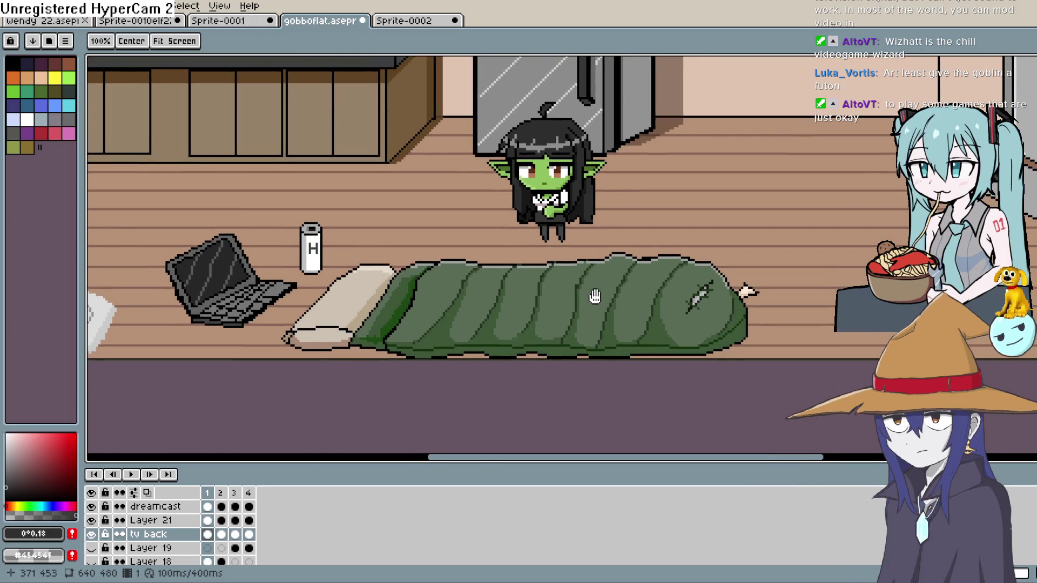
{"action": "key", "text": "b"}
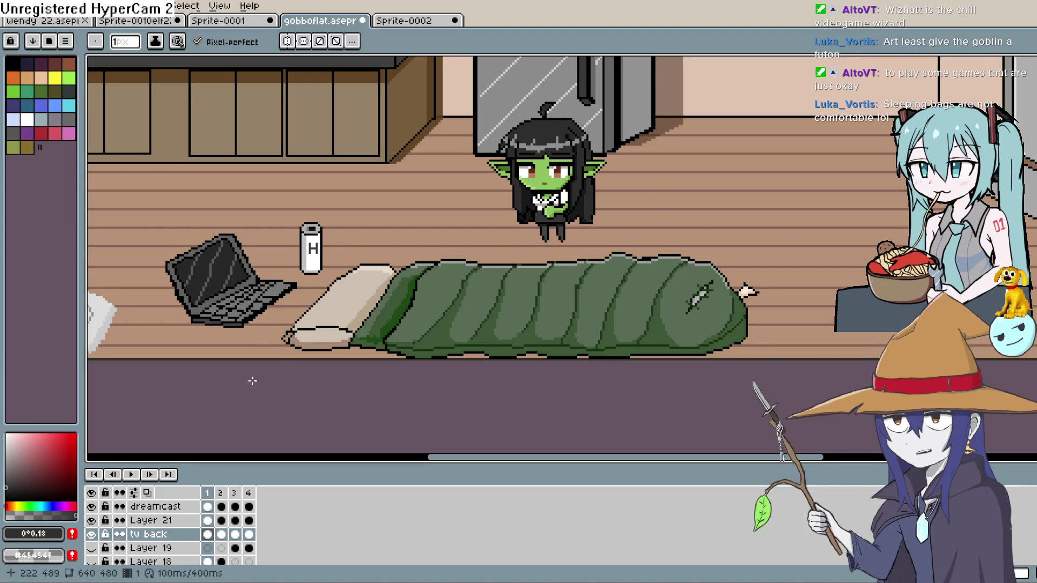
Add a new empty layer above the dreamcast layer
{"action": "left_click", "coordinate": [208, 507]}
{"action": "key", "text": "shift+n"}
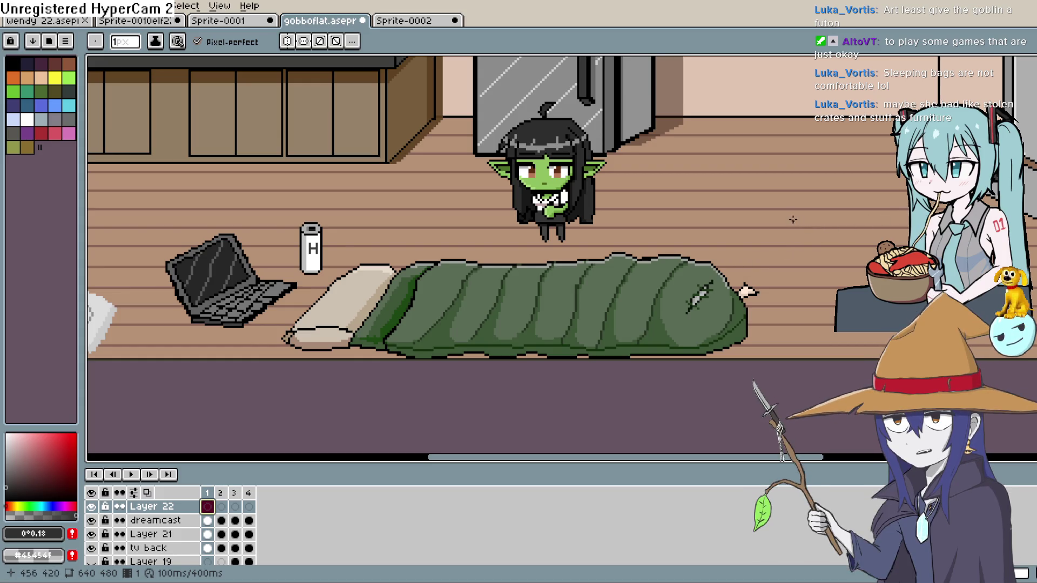
{"action": "scroll", "coordinate": [745, 213], "scroll_direction": "up", "scroll_amount": 2}
Sketch a rough box outline with slanted depth lines on the wall beside the fridge
{"action": "left_click_drag", "start_coordinate": [691, 120], "coordinate": [689, 186]}
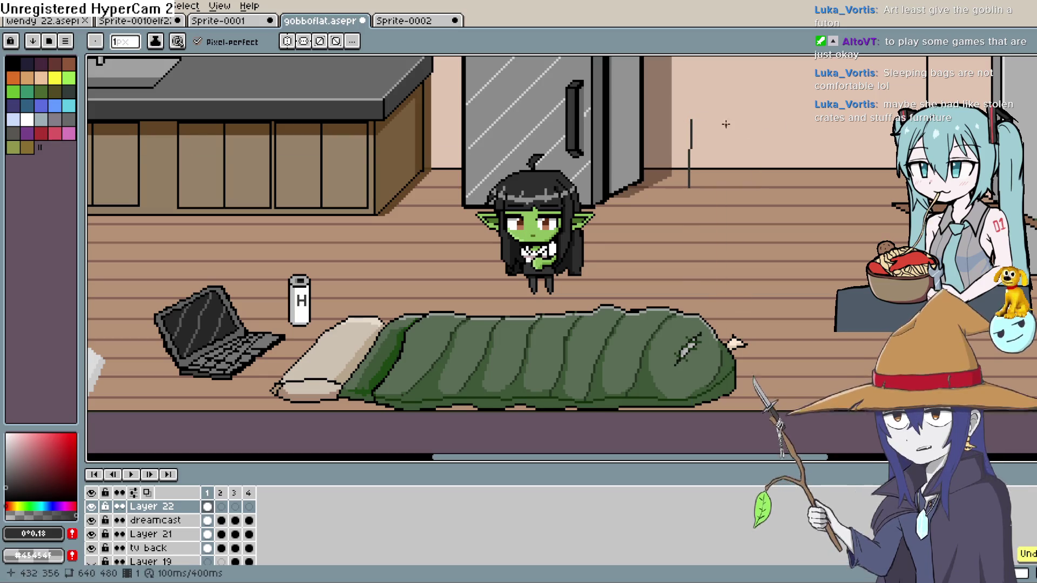
{"action": "mouse_move", "coordinate": [692, 120]}
{"action": "left_mouse_down"}
{"action": "mouse_move", "coordinate": [775, 120]}
{"action": "mouse_move", "coordinate": [770, 179]}
{"action": "mouse_move", "coordinate": [691, 181]}
{"action": "left_mouse_up"}
{"action": "left_click_drag", "start_coordinate": [791, 174], "coordinate": [685, 195]}
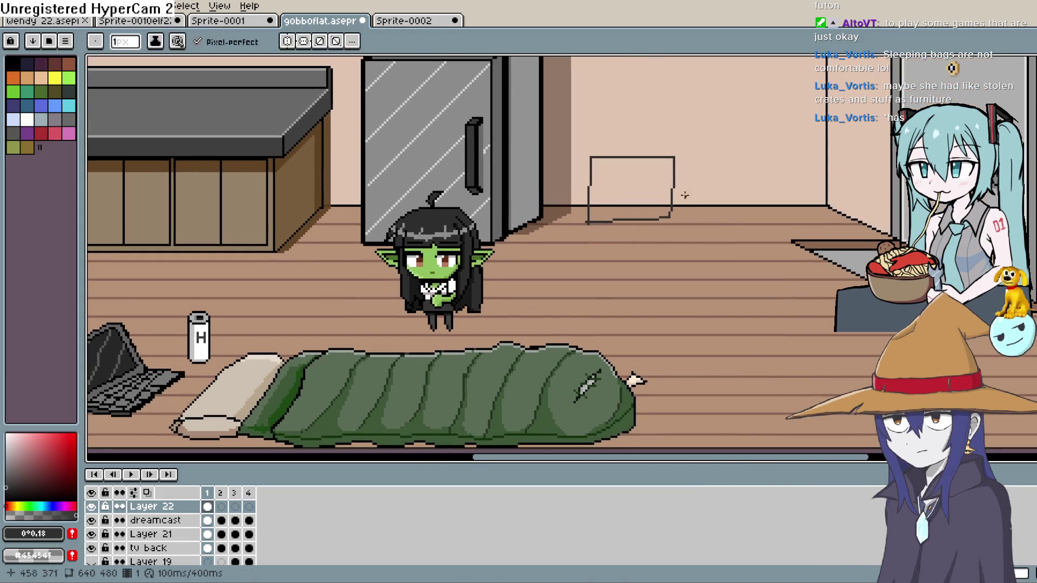
{"action": "left_click_drag", "start_coordinate": [676, 157], "coordinate": [702, 145]}
{"action": "mouse_move", "coordinate": [699, 183]}
{"action": "left_mouse_down"}
{"action": "mouse_move", "coordinate": [672, 220]}
{"action": "mouse_move", "coordinate": [704, 209]}
{"action": "left_mouse_up"}
{"action": "key", "text": "ctrl+z"}
{"action": "left_click_drag", "start_coordinate": [705, 156], "coordinate": [704, 147]}
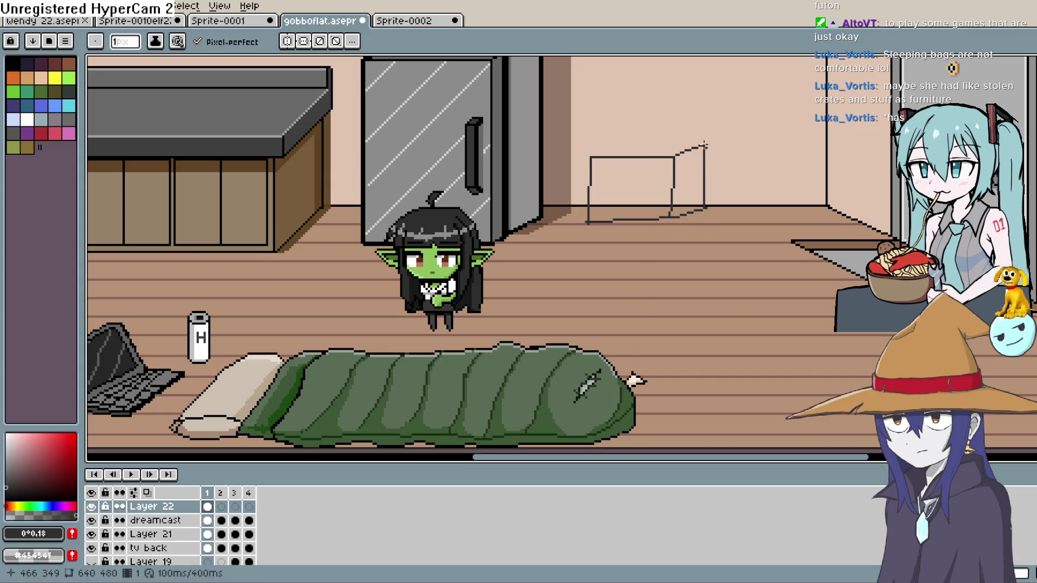
{"action": "left_click_drag", "start_coordinate": [591, 156], "coordinate": [630, 142]}
Sketch an outline around the sleeping bag's end and past the pillow, undoing a stray stroke
{"action": "mouse_move", "coordinate": [616, 364]}
{"action": "left_mouse_down"}
{"action": "mouse_move", "coordinate": [668, 354]}
{"action": "mouse_move", "coordinate": [610, 361]}
{"action": "mouse_move", "coordinate": [690, 330]}
{"action": "mouse_move", "coordinate": [675, 448]}
{"action": "left_mouse_up"}
{"action": "left_click_drag", "start_coordinate": [659, 393], "coordinate": [658, 427]}
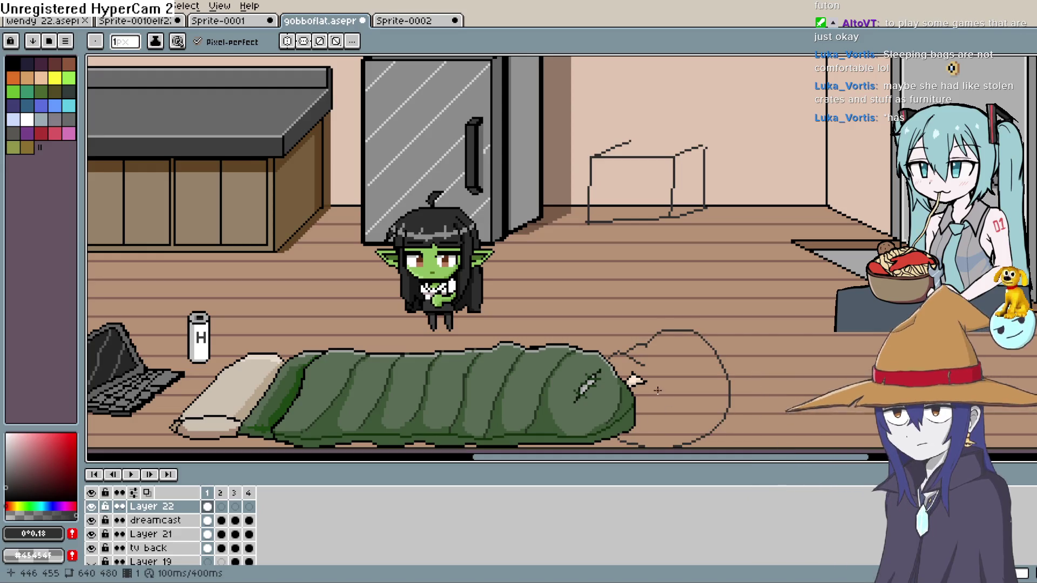
{"action": "mouse_move", "coordinate": [697, 400]}
{"action": "left_mouse_down"}
{"action": "mouse_move", "coordinate": [826, 392]}
{"action": "mouse_move", "coordinate": [723, 361]}
{"action": "left_mouse_up"}
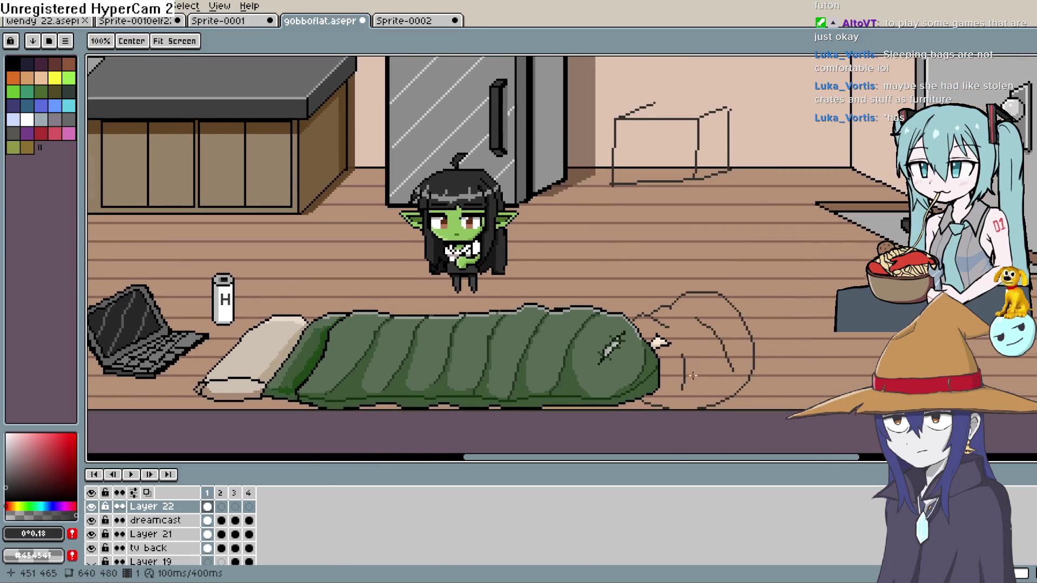
{"action": "key", "text": "ctrl+z"}
{"action": "key", "text": "ctrl+z"}
{"action": "key", "text": "b"}
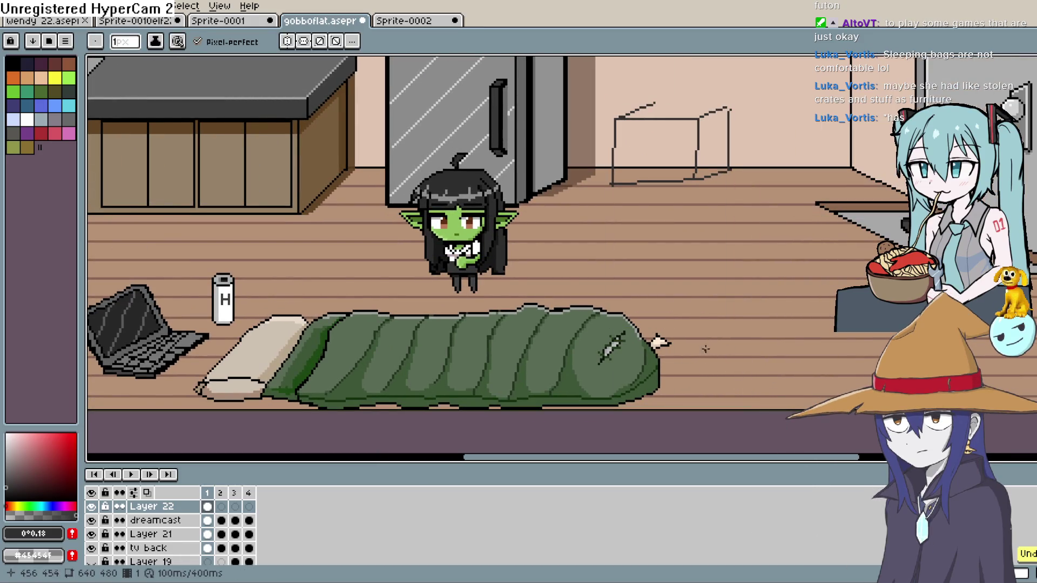
{"action": "mouse_move", "coordinate": [621, 309]}
{"action": "left_mouse_down"}
{"action": "mouse_move", "coordinate": [723, 312]}
{"action": "mouse_move", "coordinate": [726, 378]}
{"action": "mouse_move", "coordinate": [702, 408]}
{"action": "left_mouse_up"}
{"action": "left_click_drag", "start_coordinate": [253, 323], "coordinate": [243, 326]}
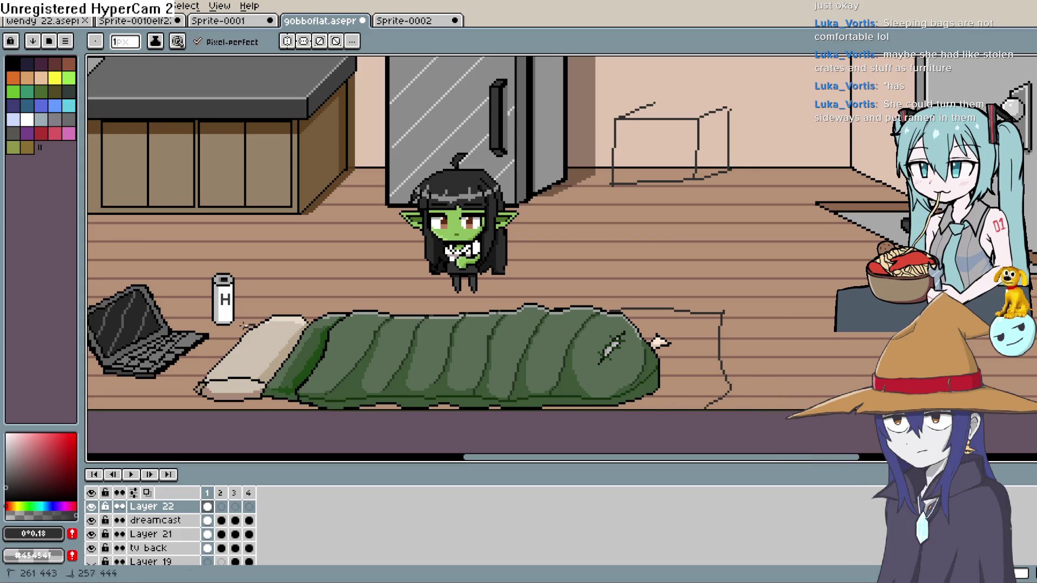
{"action": "left_click_drag", "start_coordinate": [190, 380], "coordinate": [168, 408]}
Switch to the Line tool, pick a dark palette colour, and bring the TV and sink area into view
{"action": "key", "text": "l"}
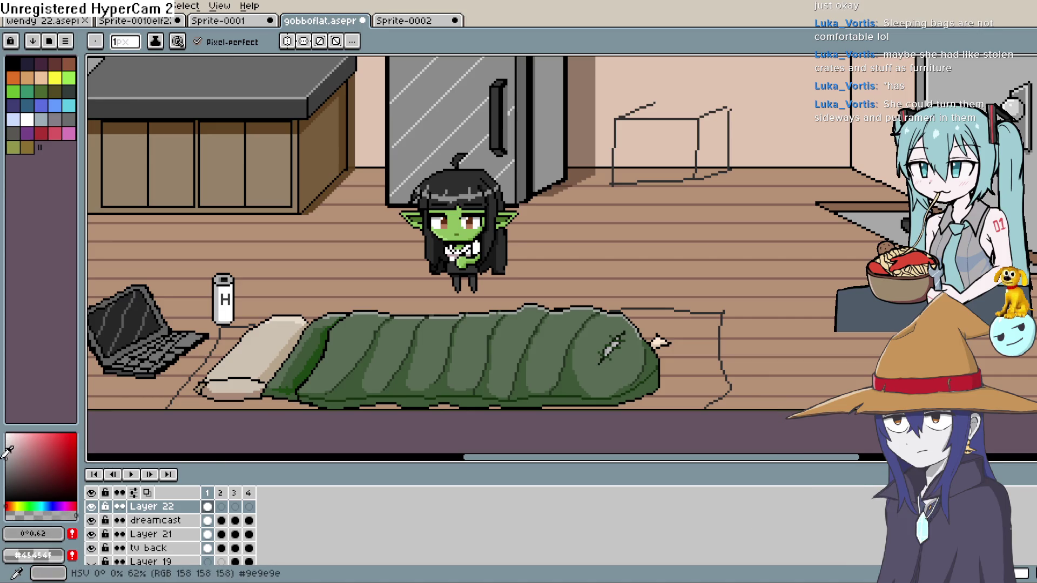
{"action": "left_click", "coordinate": [11, 457]}
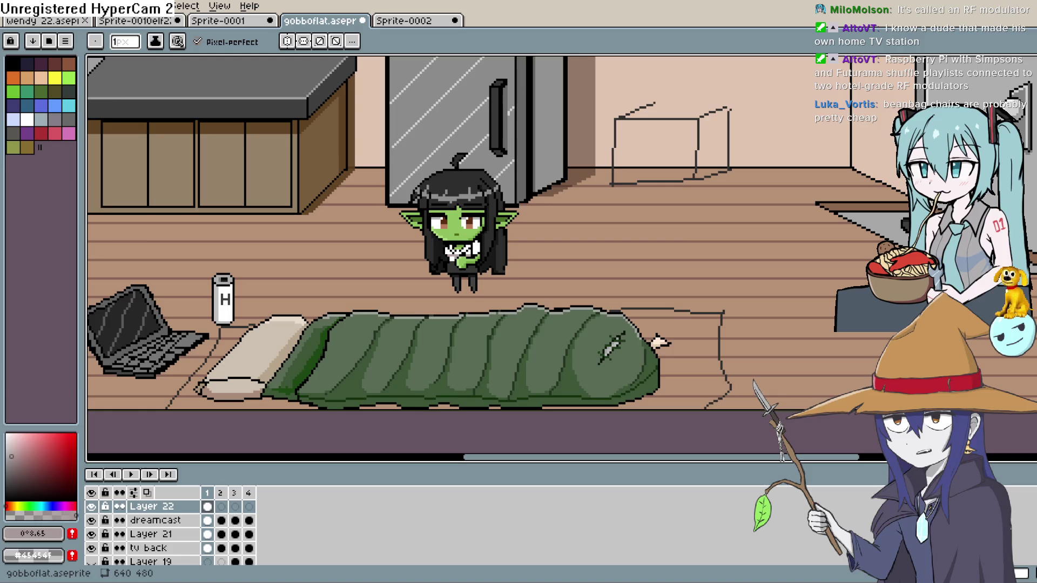
{"action": "mouse_move", "coordinate": [367, 312]}
{"action": "left_mouse_down"}
{"action": "mouse_move", "coordinate": [662, 258]}
{"action": "mouse_move", "coordinate": [677, 245]}
{"action": "mouse_move", "coordinate": [332, 342]}
{"action": "left_mouse_up"}
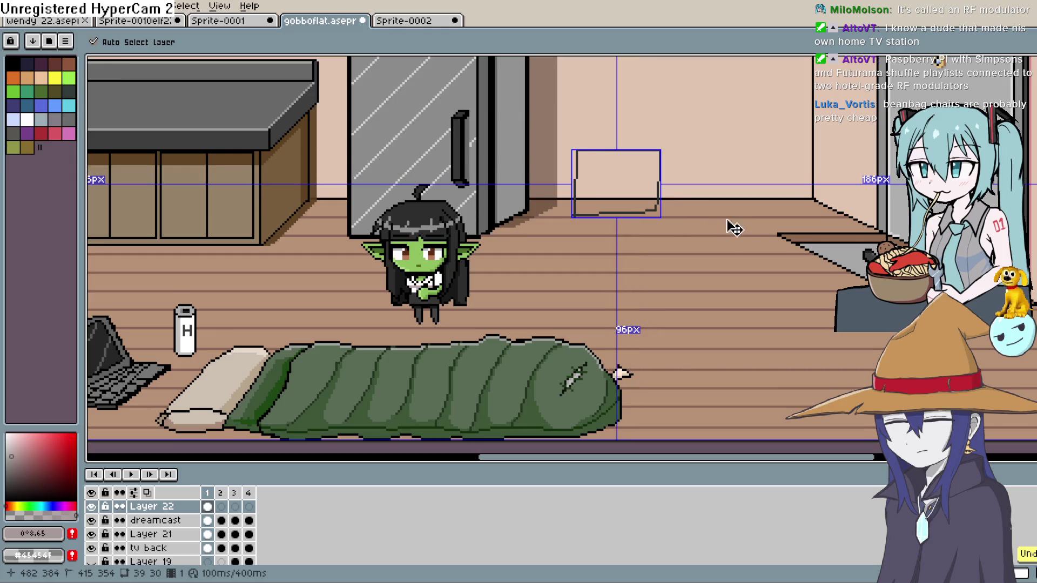
{"action": "mouse_move", "coordinate": [497, 282]}
{"action": "left_mouse_down"}
{"action": "mouse_move", "coordinate": [587, 303]}
{"action": "mouse_move", "coordinate": [581, 324]}
{"action": "left_mouse_up"}
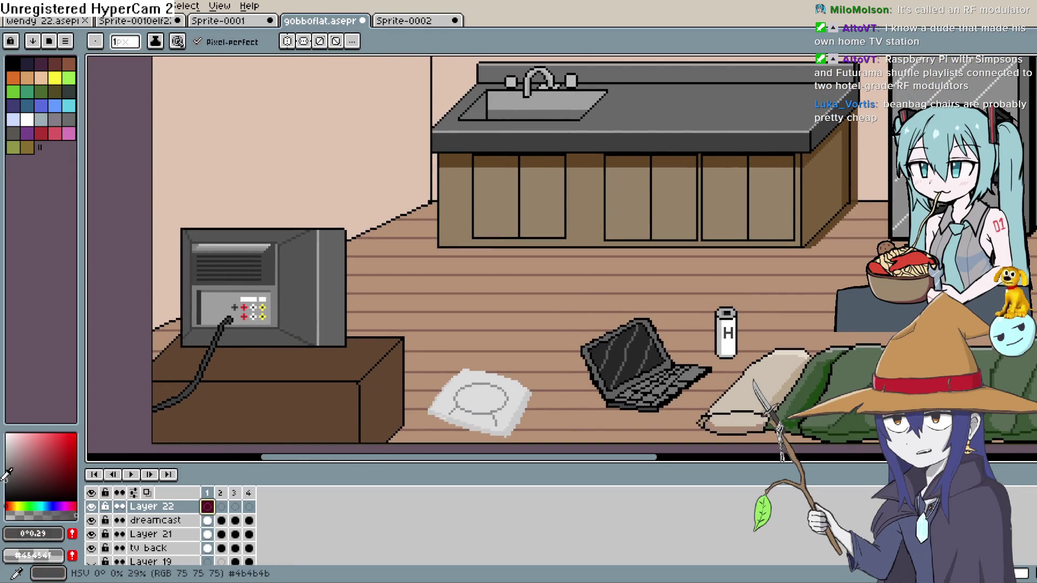
{"action": "left_click_drag", "start_coordinate": [6, 474], "coordinate": [7, 500]}
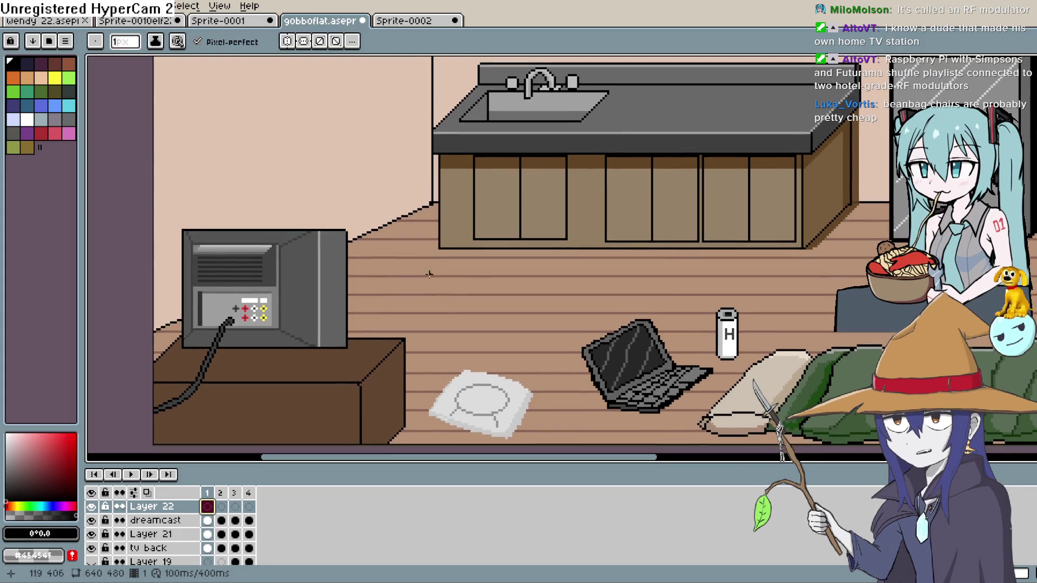
{"action": "left_click", "coordinate": [351, 285]}
{"action": "mouse_move", "coordinate": [424, 283]}
{"action": "left_mouse_down"}
{"action": "mouse_move", "coordinate": [411, 307]}
{"action": "mouse_move", "coordinate": [431, 271]}
{"action": "left_mouse_up"}
{"action": "key", "text": "ctrl+z"}
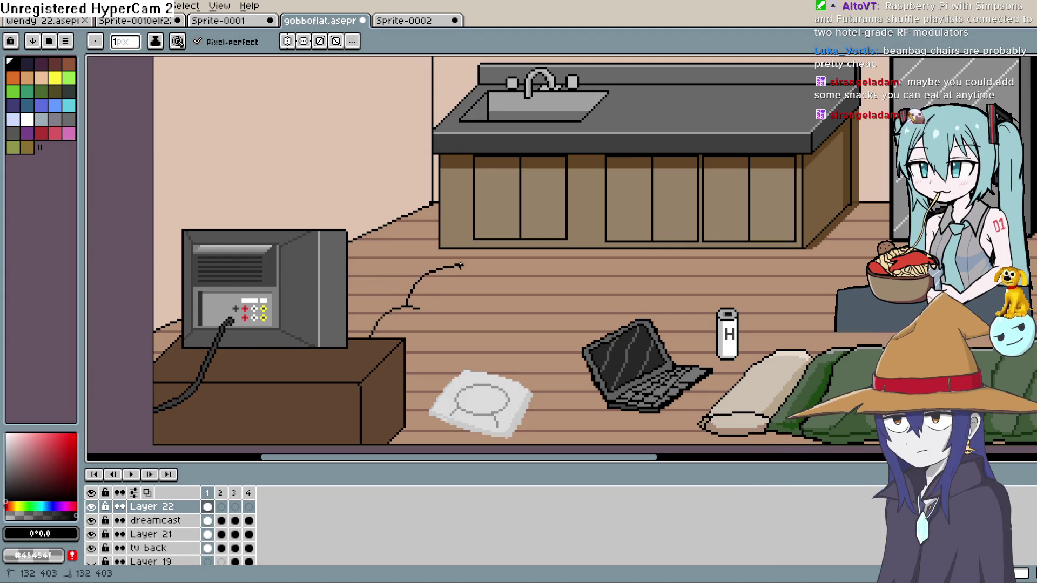
{"action": "left_click_drag", "start_coordinate": [547, 291], "coordinate": [546, 290]}
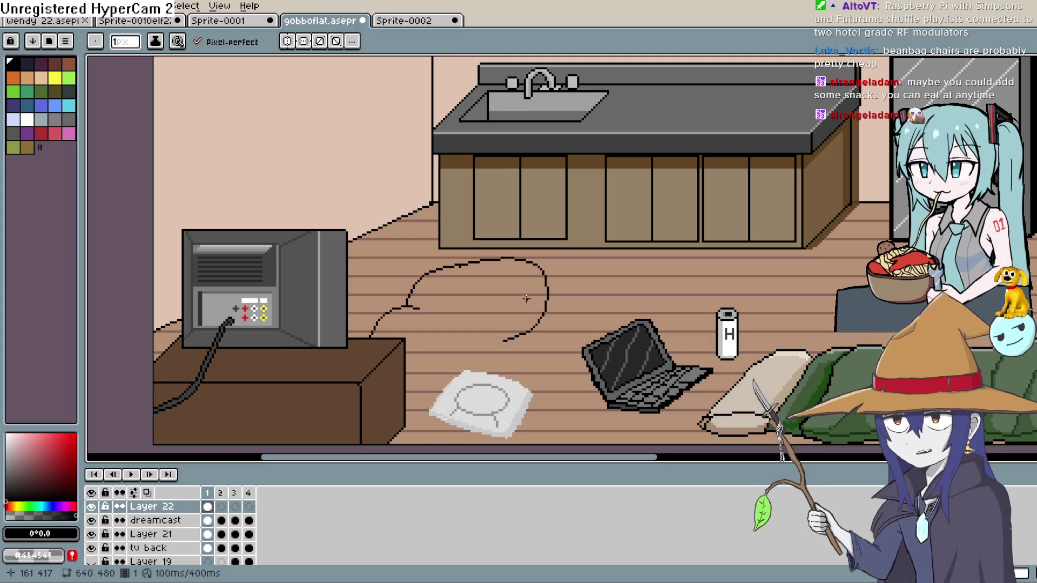
{"action": "key", "text": "ctrl+z"}
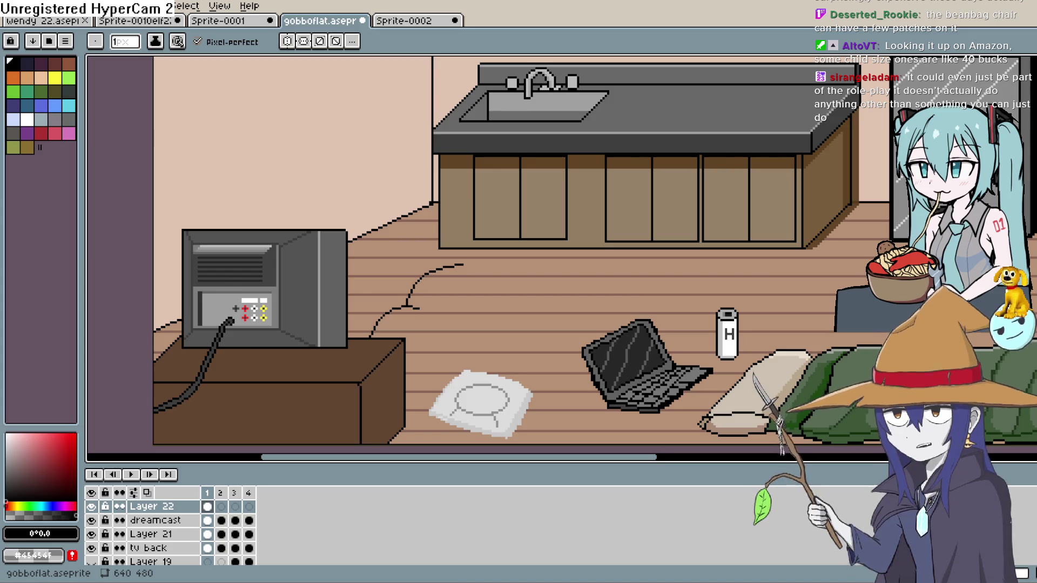
{"action": "scroll", "coordinate": [488, 348], "scroll_direction": "down", "scroll_amount": 2}
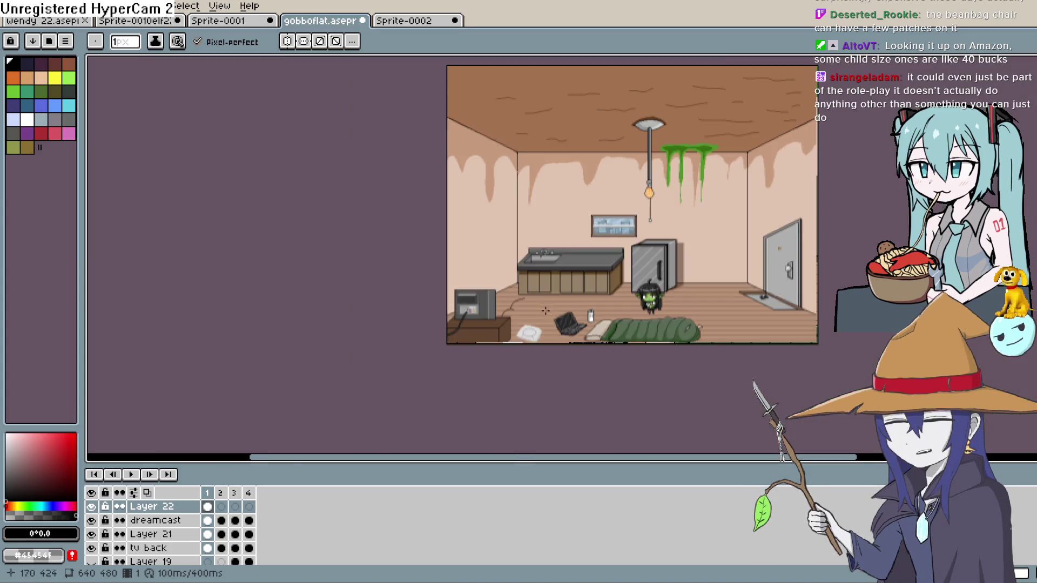
{"action": "scroll", "coordinate": [471, 355], "scroll_direction": "up", "scroll_amount": 2}
{"action": "scroll", "coordinate": [465, 324], "scroll_direction": "down", "scroll_amount": 1}
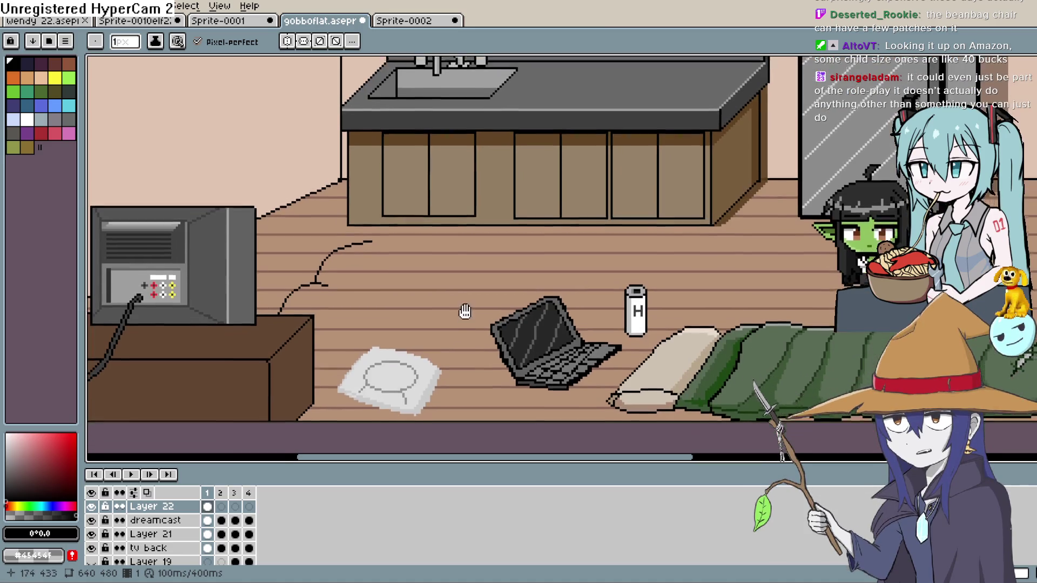
{"action": "scroll", "coordinate": [440, 308], "scroll_direction": "up", "scroll_amount": 1}
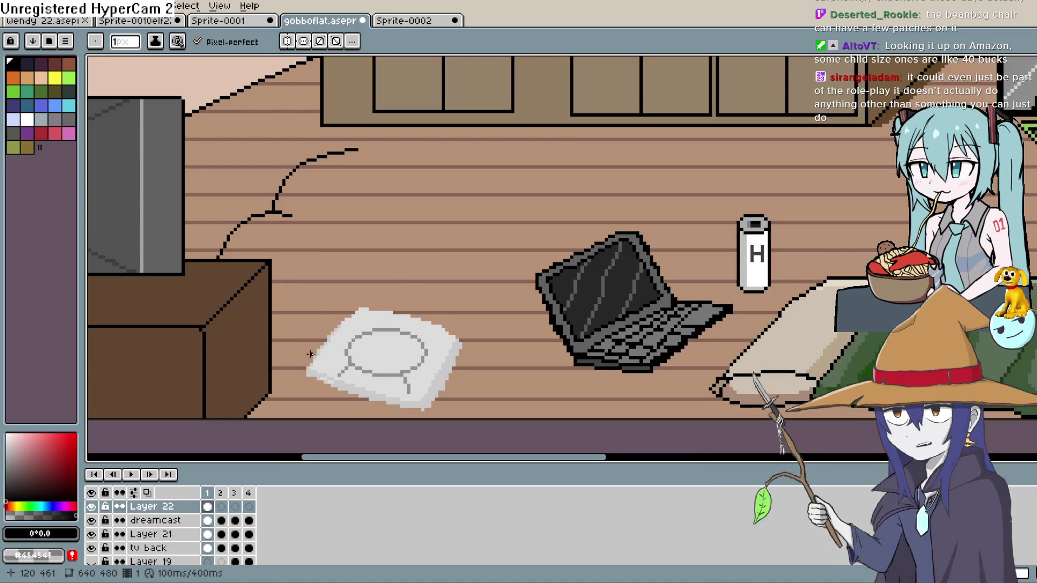
{"action": "scroll", "coordinate": [402, 309], "scroll_direction": "down", "scroll_amount": 1}
{"action": "mouse_move", "coordinate": [402, 308]}
{"action": "left_mouse_down"}
{"action": "mouse_move", "coordinate": [398, 375]}
{"action": "mouse_move", "coordinate": [547, 325]}
{"action": "mouse_move", "coordinate": [461, 362]}
{"action": "mouse_move", "coordinate": [348, 346]}
{"action": "left_mouse_up"}
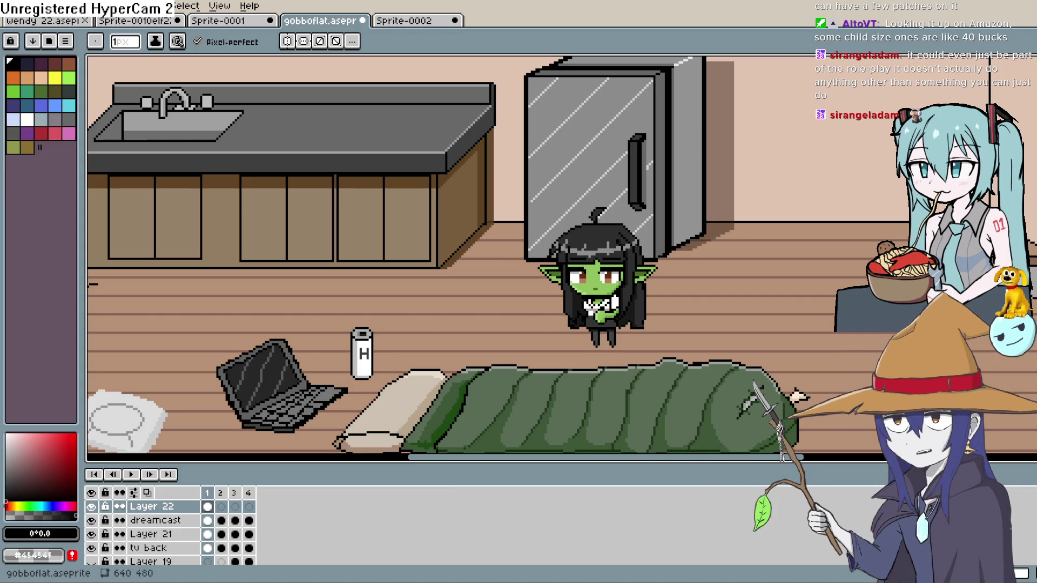
{"action": "key", "text": "h"}
{"action": "mouse_move", "coordinate": [371, 305]}
{"action": "left_mouse_down"}
{"action": "mouse_move", "coordinate": [673, 264]}
{"action": "mouse_move", "coordinate": [754, 225]}
{"action": "mouse_move", "coordinate": [786, 257]}
{"action": "left_mouse_up"}
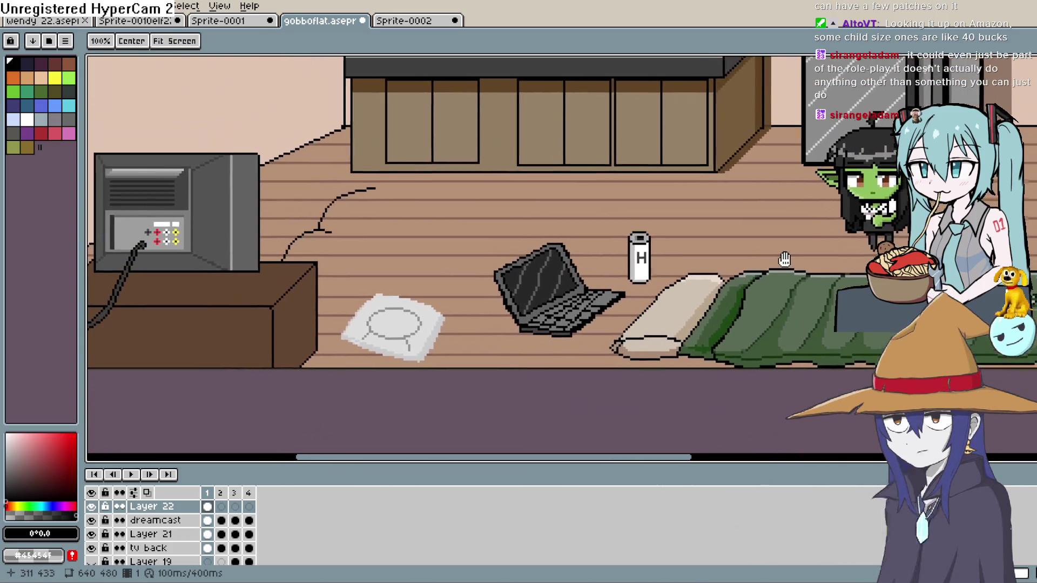
{"action": "left_click_drag", "start_coordinate": [429, 220], "coordinate": [504, 251]}
{"action": "key", "text": "b"}
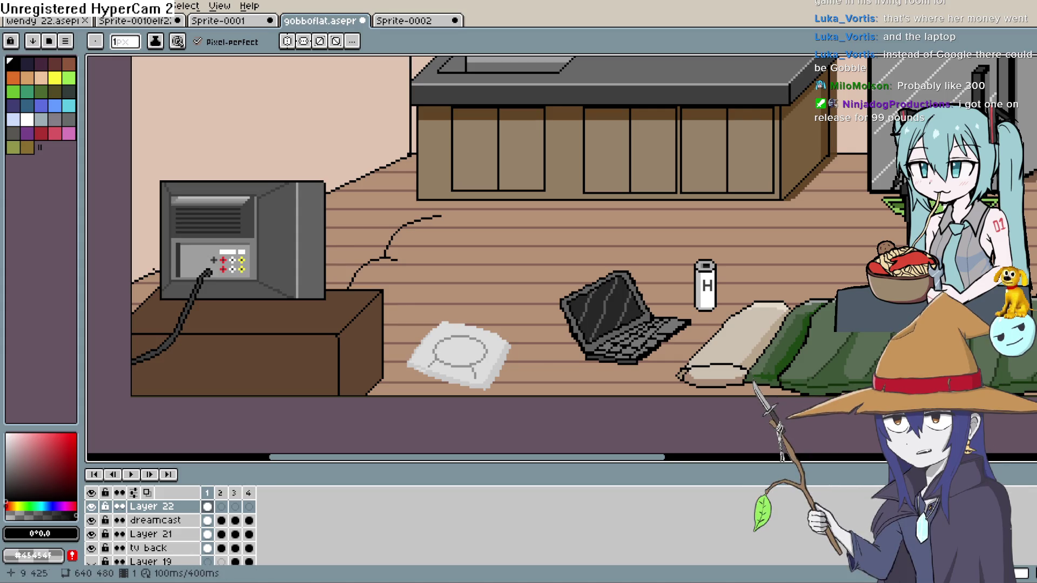
{"action": "left_click_drag", "start_coordinate": [146, 306], "coordinate": [265, 387]}
{"action": "scroll", "coordinate": [378, 351], "scroll_direction": "up", "scroll_amount": 2}
{"action": "left_click_drag", "start_coordinate": [360, 351], "coordinate": [507, 347]}
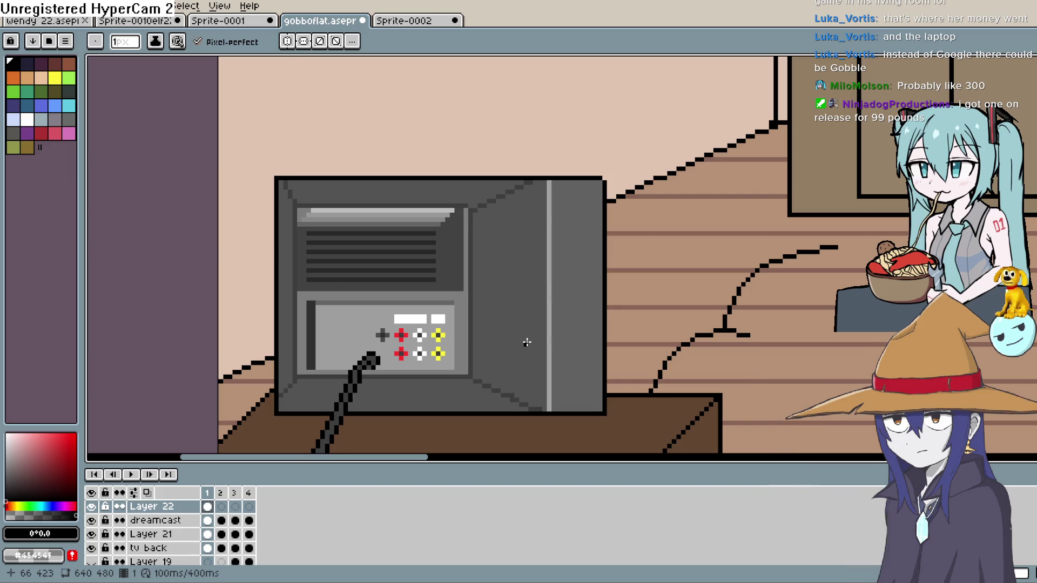
{"action": "scroll", "coordinate": [526, 342], "scroll_direction": "down", "scroll_amount": 2}
{"action": "left_click_drag", "start_coordinate": [672, 265], "coordinate": [378, 292]}
{"action": "scroll", "coordinate": [435, 291], "scroll_direction": "down", "scroll_amount": 2}
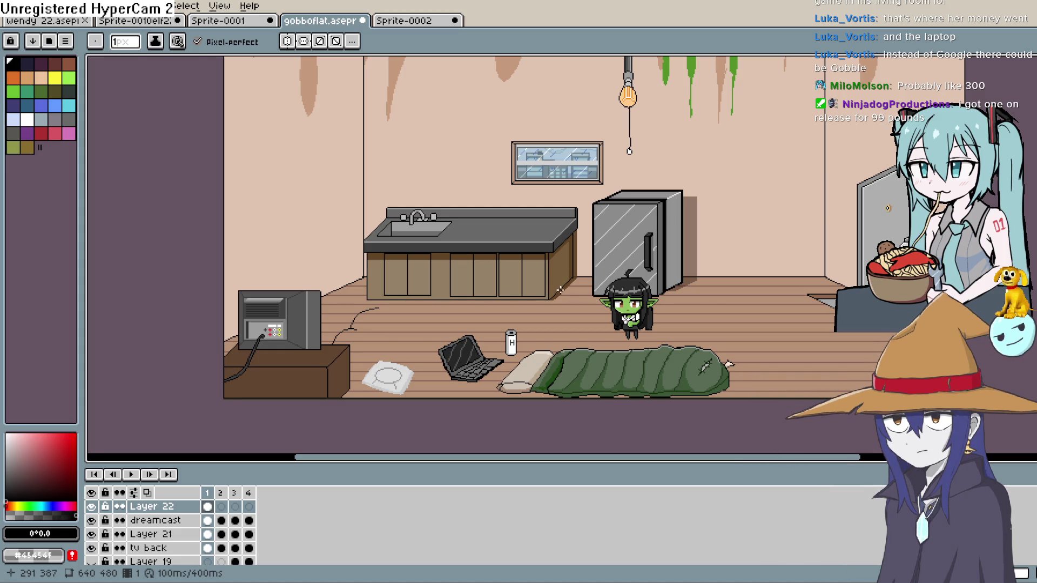
{"action": "scroll", "coordinate": [545, 154], "scroll_direction": "up", "scroll_amount": 5}
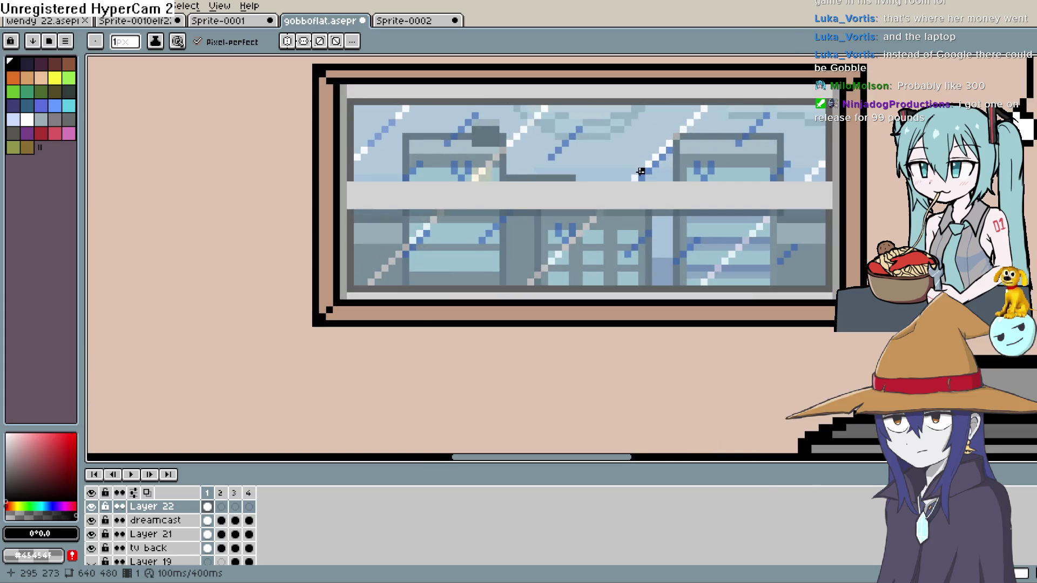
{"action": "scroll", "coordinate": [641, 172], "scroll_direction": "down", "scroll_amount": 3}
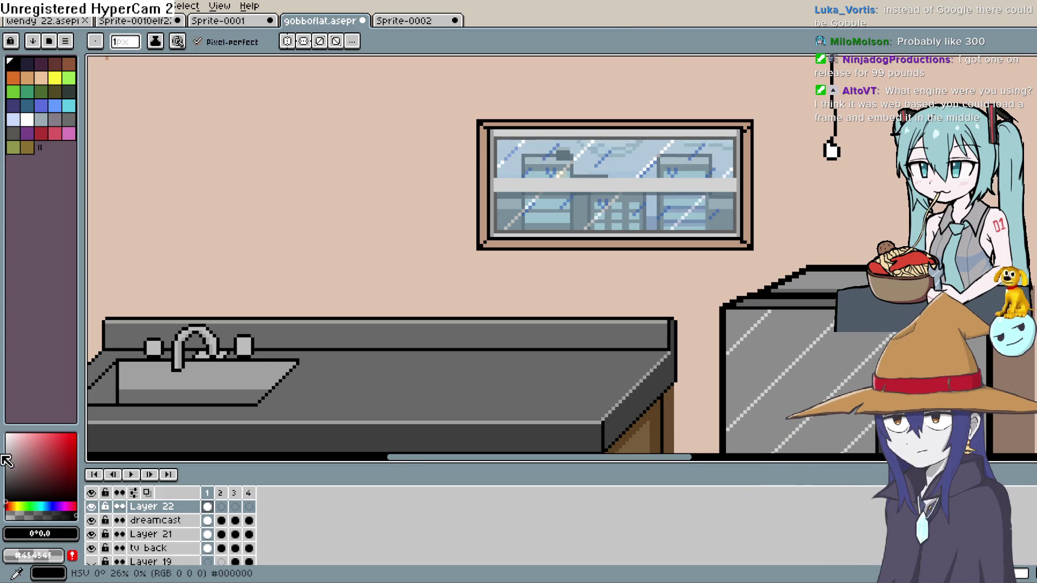
{"action": "scroll", "coordinate": [627, 322], "scroll_direction": "down", "scroll_amount": 3}
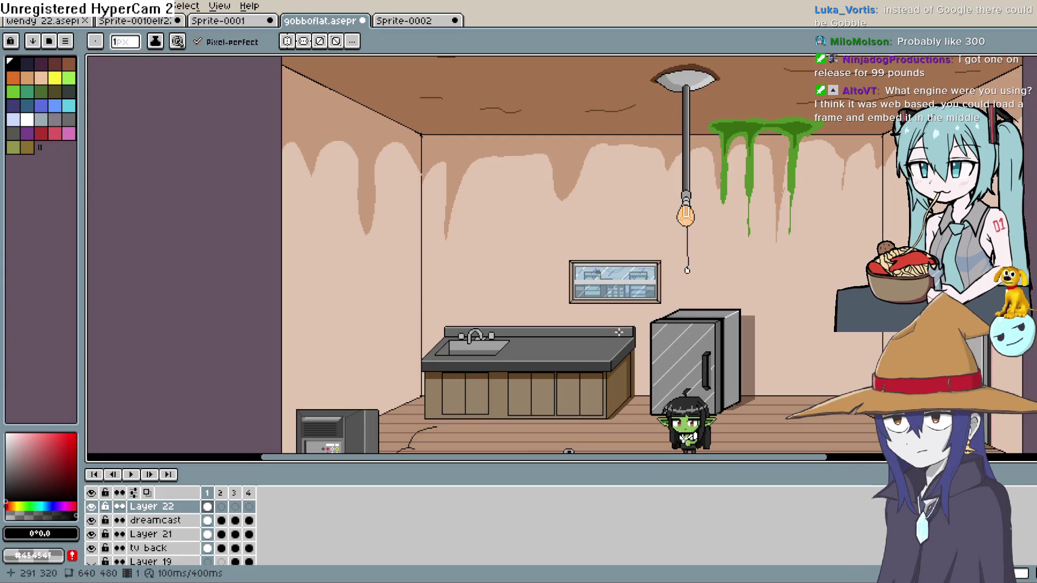
Pan the room art down-left, then switch to Construct 3's groundfloor1 layout with Alt+Tab
{"action": "left_click_drag", "start_coordinate": [622, 223], "coordinate": [608, 286]}
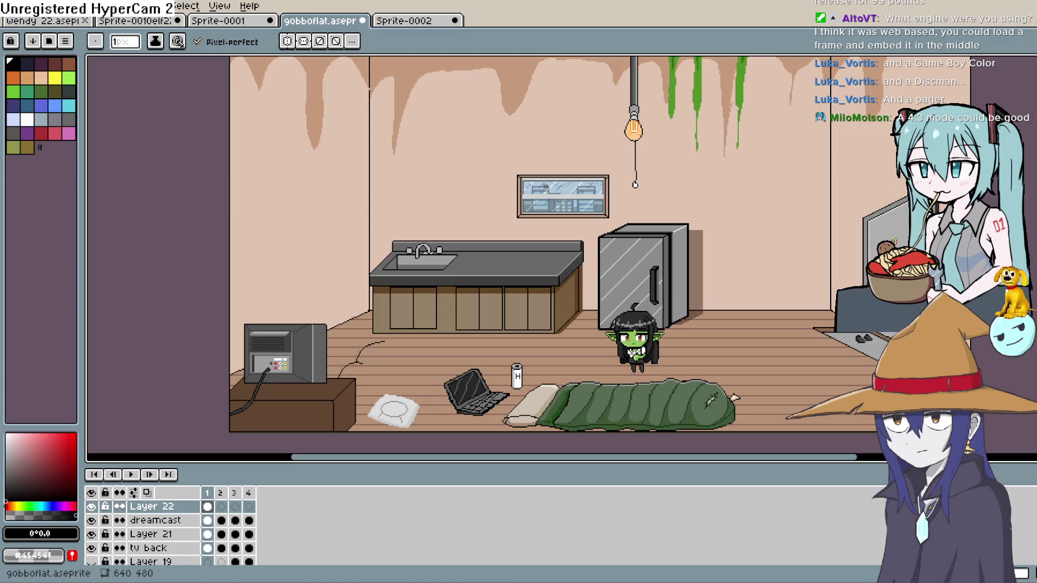
{"action": "key", "text": "alt+Tab"}
{"action": "mouse_move", "coordinate": [406, 496]}
{"action": "left_mouse_down"}
{"action": "mouse_move", "coordinate": [618, 406]}
{"action": "mouse_move", "coordinate": [513, 490]}
{"action": "mouse_move", "coordinate": [493, 433]}
{"action": "left_mouse_up"}
Deselect officelobby1 so the groundfloor1 layout properties are shown
{"action": "scroll", "coordinate": [617, 407], "scroll_direction": "up", "scroll_amount": 3}
{"action": "scroll", "coordinate": [493, 433], "scroll_direction": "down", "scroll_amount": 2}
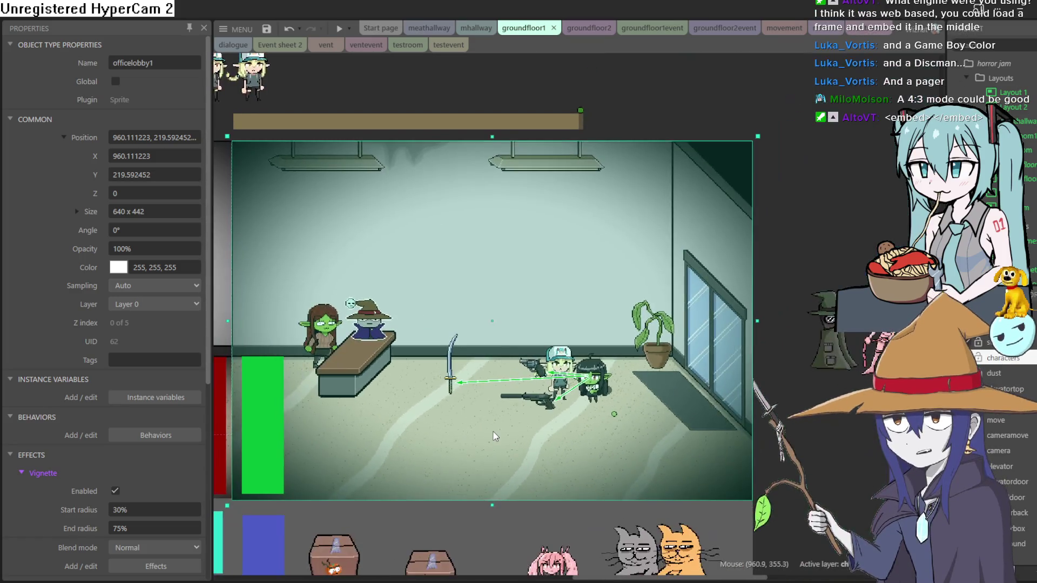
{"action": "scroll", "coordinate": [493, 436], "scroll_direction": "down", "scroll_amount": 2}
{"action": "scroll", "coordinate": [491, 437], "scroll_direction": "up", "scroll_amount": 5}
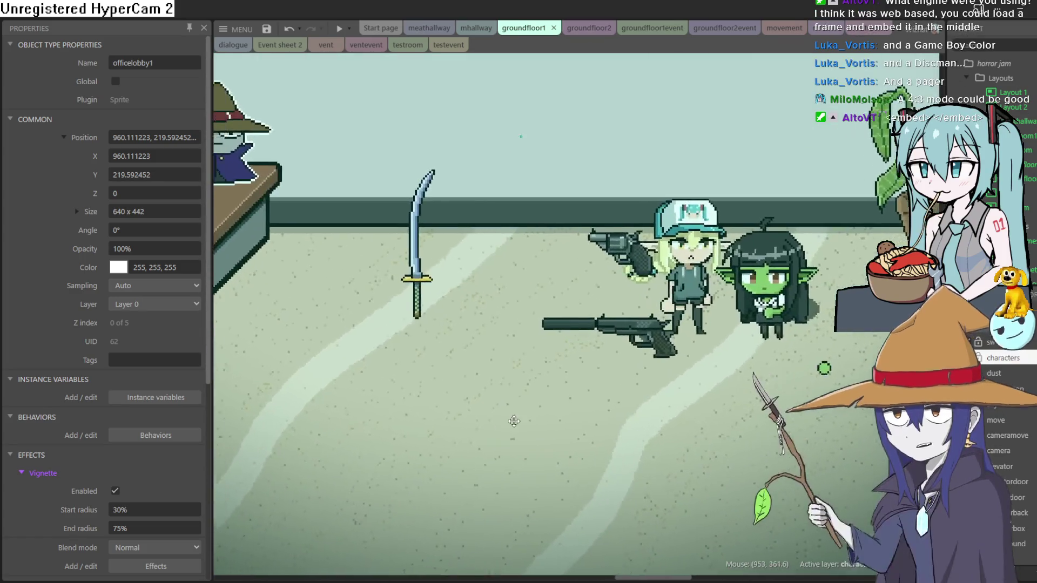
{"action": "scroll", "coordinate": [514, 420], "scroll_direction": "down", "scroll_amount": 5}
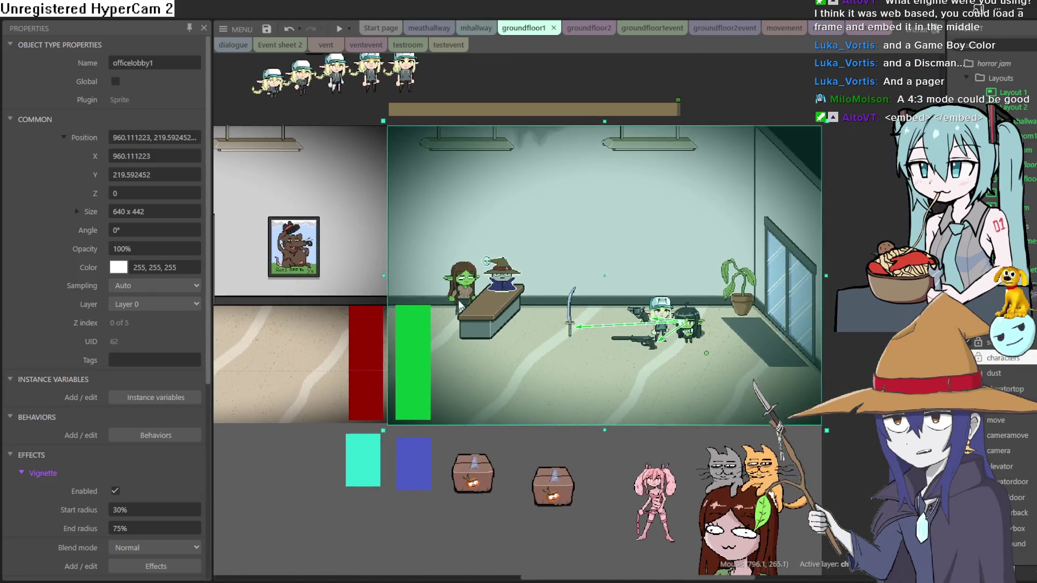
{"action": "scroll", "coordinate": [460, 306], "scroll_direction": "up", "scroll_amount": 3}
{"action": "scroll", "coordinate": [732, 151], "scroll_direction": "down", "scroll_amount": 3}
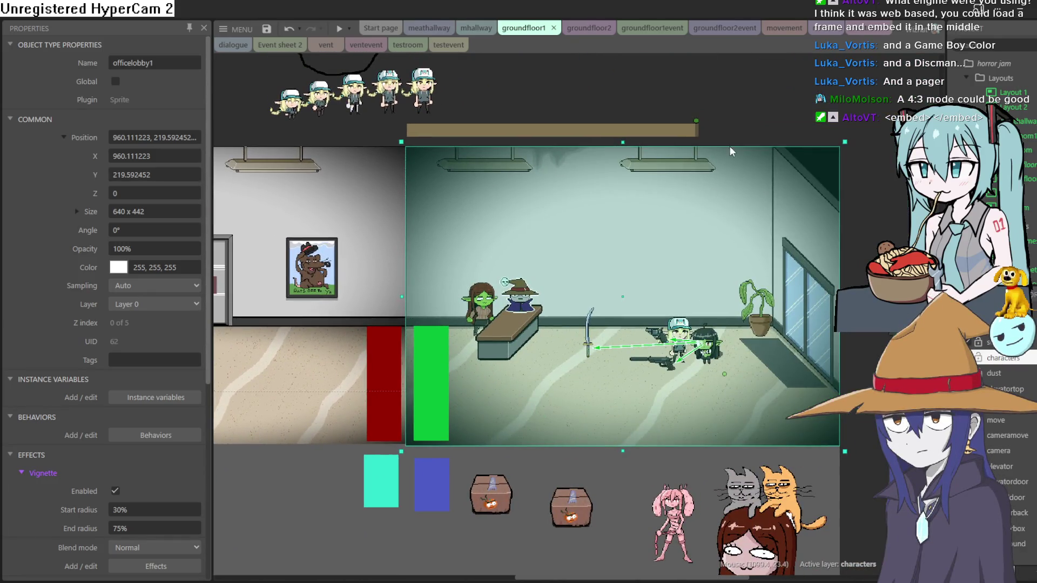
{"action": "left_click", "coordinate": [763, 114]}
{"action": "scroll", "coordinate": [601, 254], "scroll_direction": "up", "scroll_amount": 3}
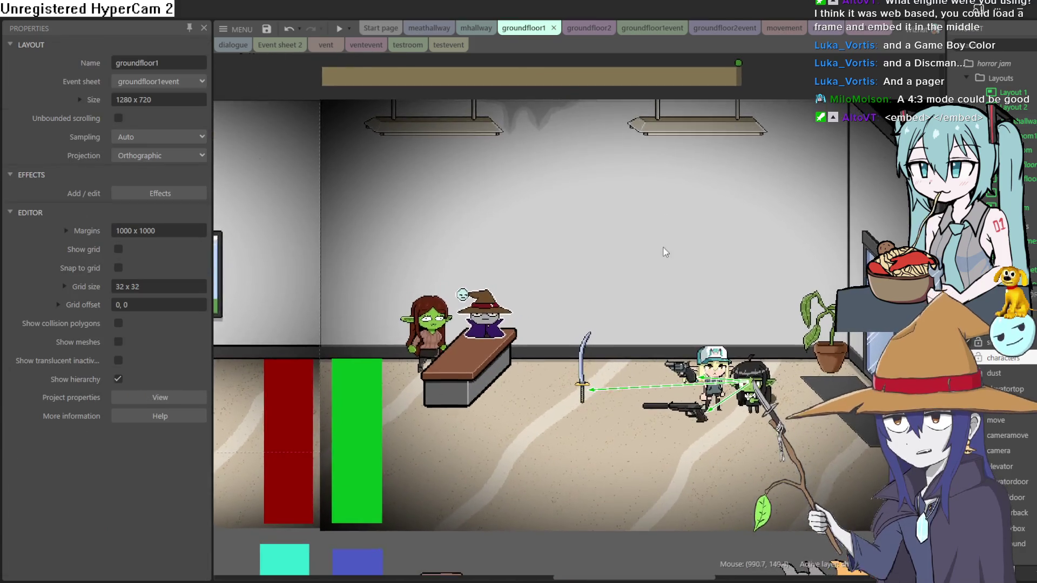
{"action": "scroll", "coordinate": [652, 236], "scroll_direction": "down", "scroll_amount": 3}
{"action": "scroll", "coordinate": [599, 207], "scroll_direction": "up", "scroll_amount": 3}
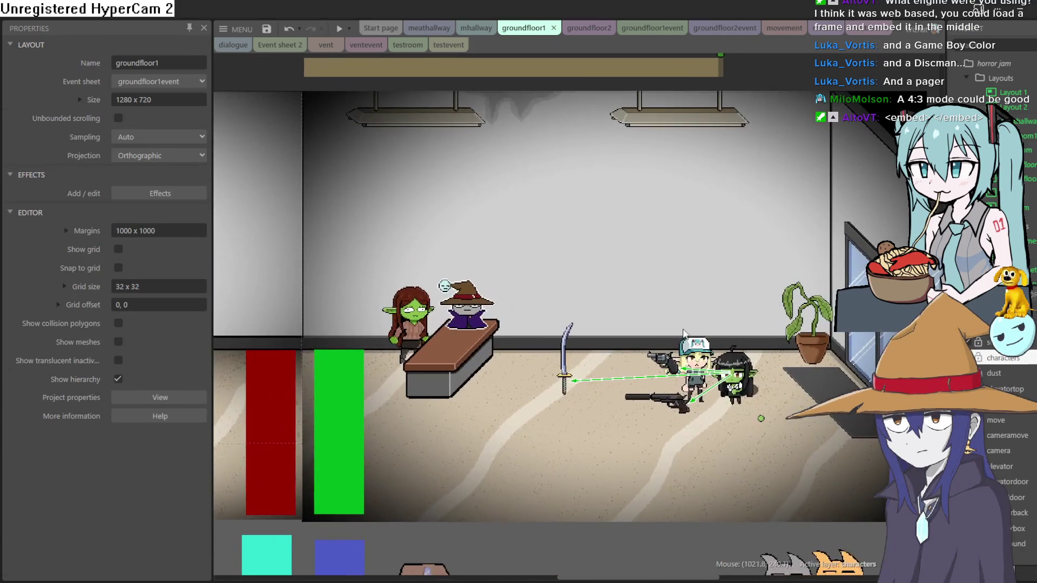
{"action": "scroll", "coordinate": [601, 207], "scroll_direction": "down", "scroll_amount": 2}
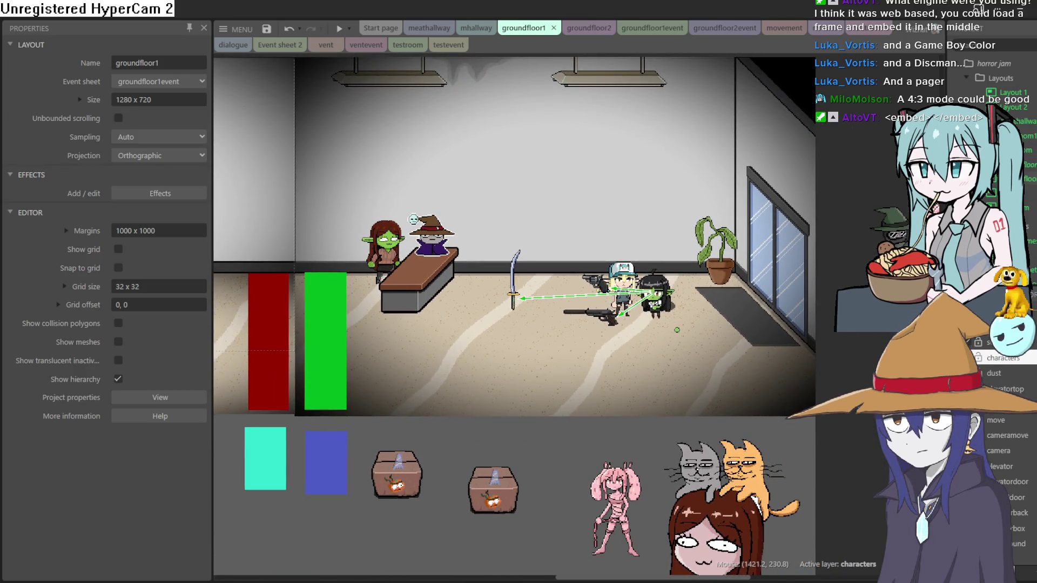
Check the testroom and Layout 1 properties, then return to groundfloor1 and open its Effects
{"action": "left_click", "coordinate": [1021, 207]}
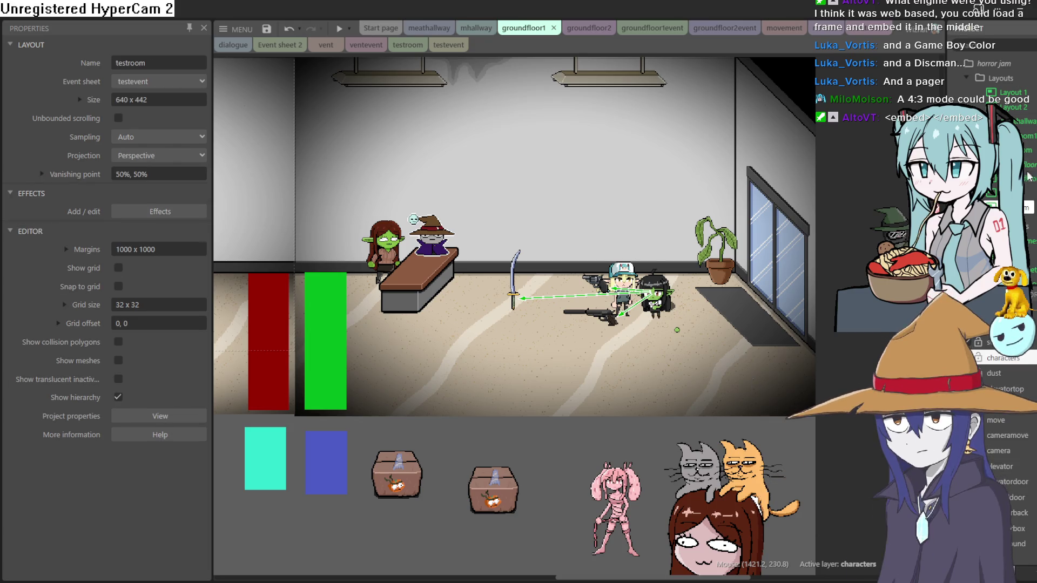
{"action": "left_click", "coordinate": [1023, 94]}
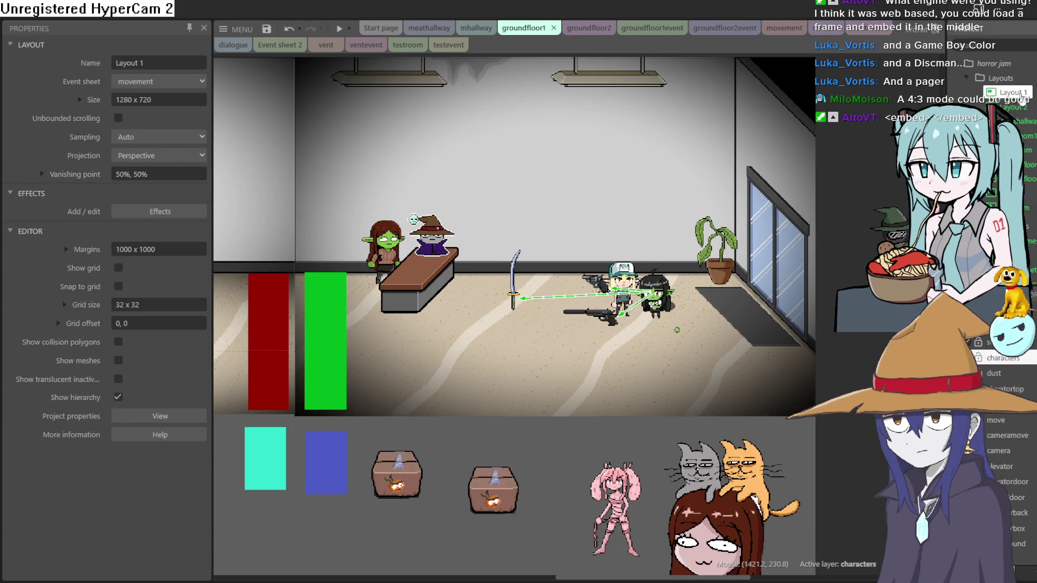
{"action": "left_click", "coordinate": [1028, 169]}
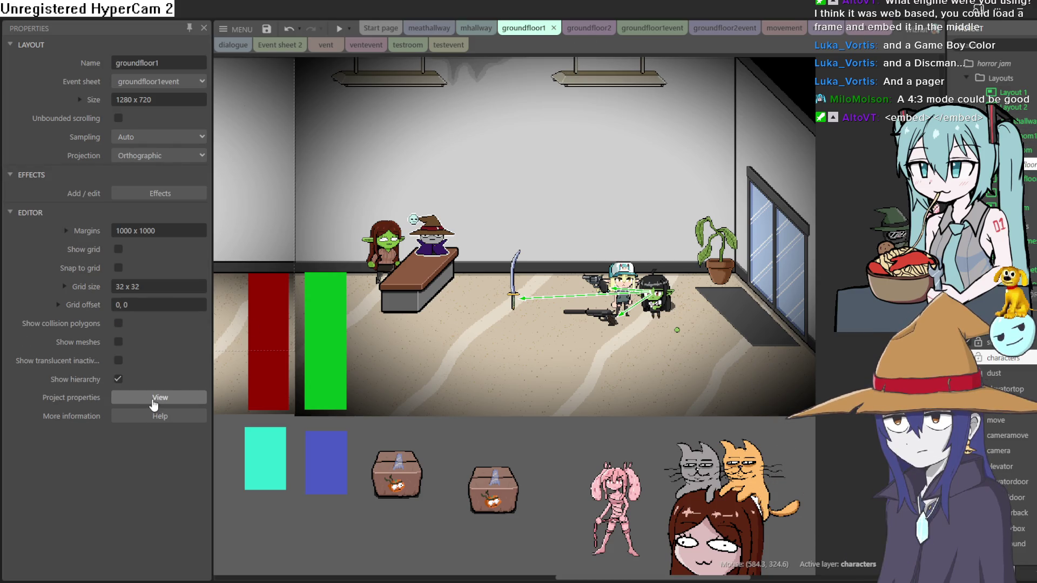
{"action": "left_click", "coordinate": [172, 192]}
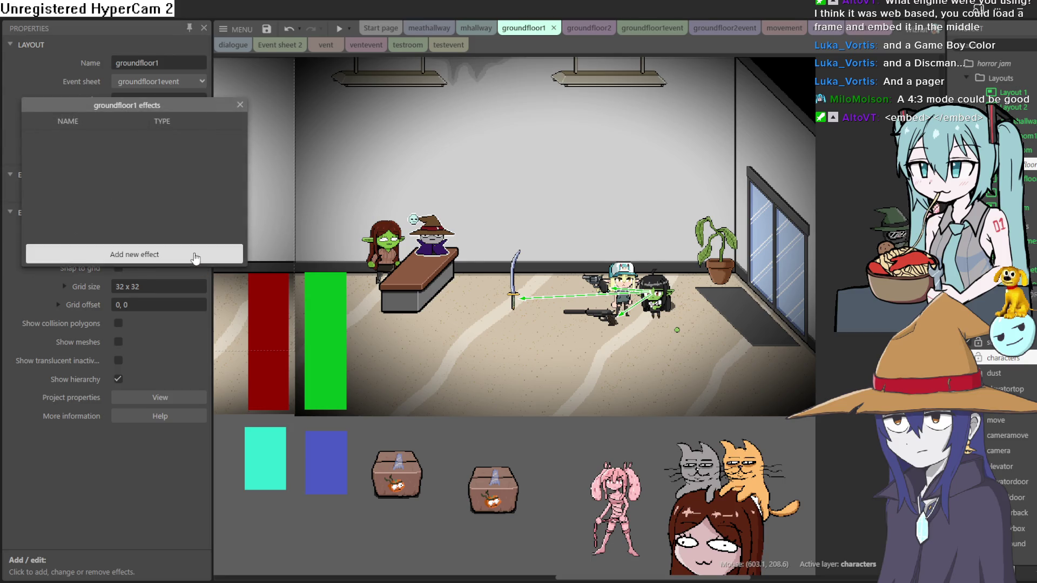
Search 'sca', add the Scan lines effect to groundfloor1, and run a preview
{"action": "left_click", "coordinate": [194, 255]}
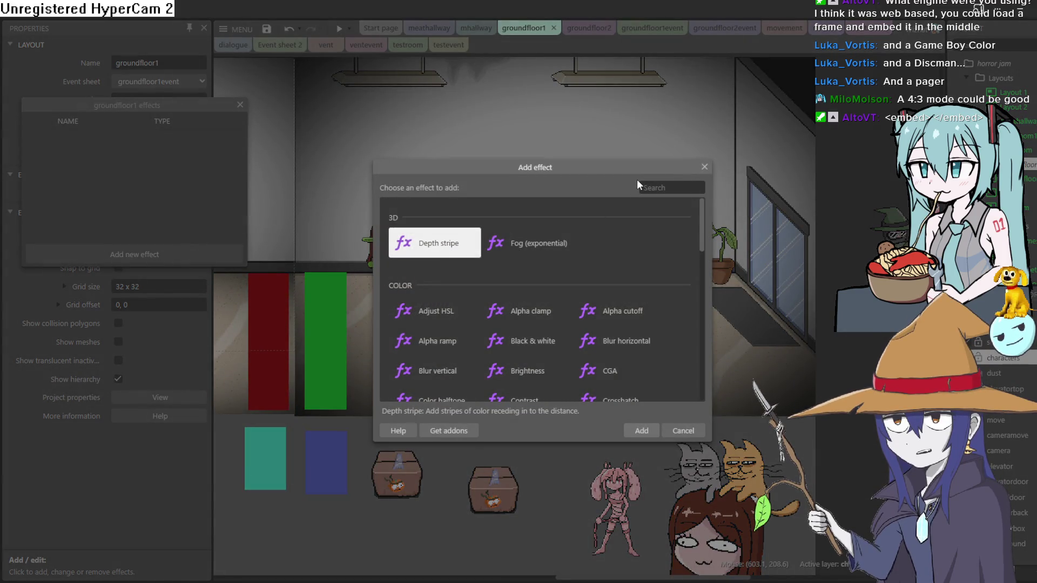
{"action": "type", "text": "sca"}
{"action": "double_click", "coordinate": [551, 242]}
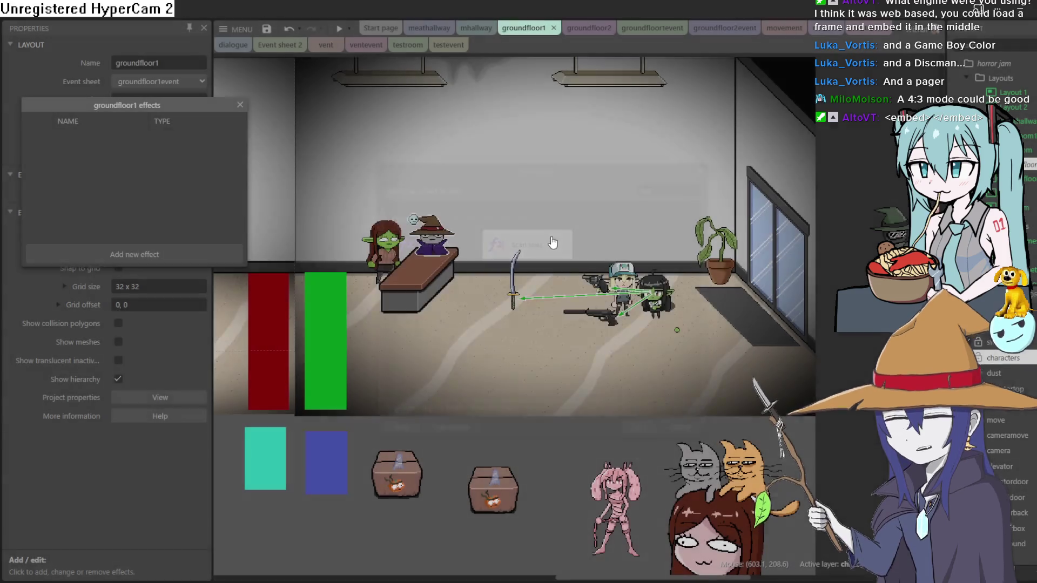
{"action": "left_click", "coordinate": [539, 258]}
{"action": "scroll", "coordinate": [539, 258], "scroll_direction": "left", "scroll_amount": 5}
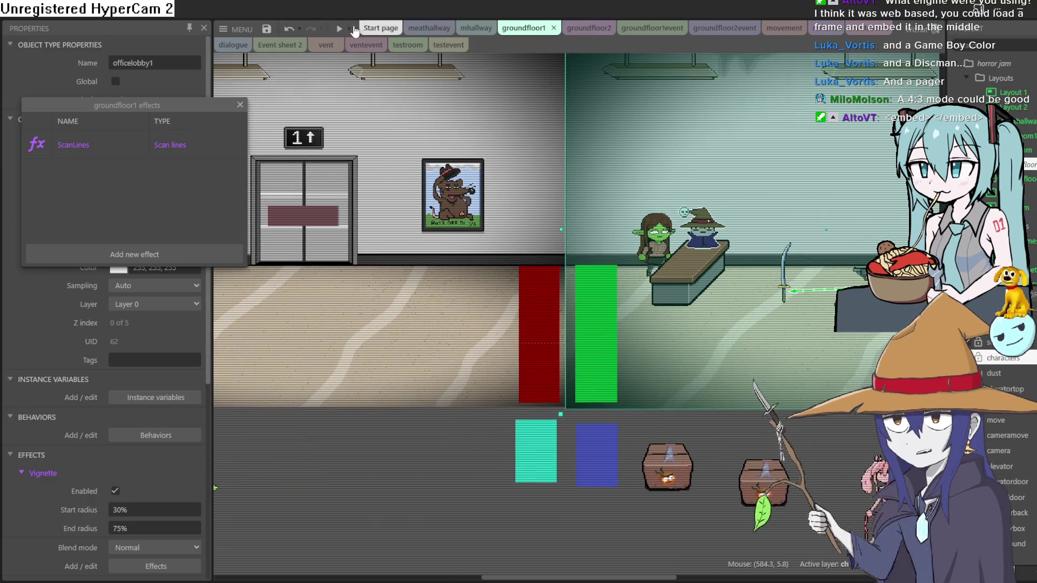
{"action": "left_click", "coordinate": [335, 31]}
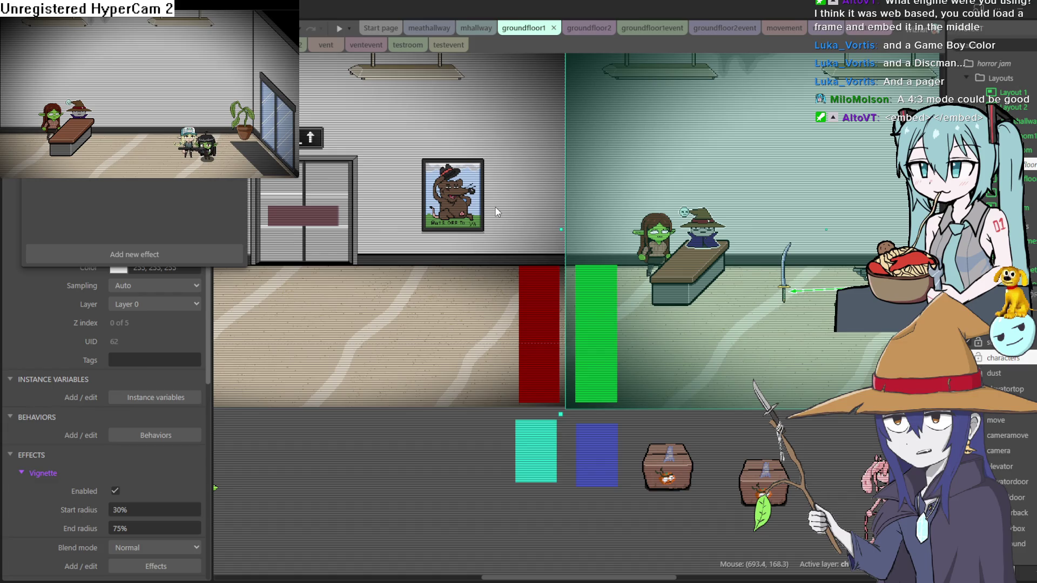
Walk the goblin around the reception room and back and forth across the elevator room
{"action": "key", "text": "Left"}
{"action": "key", "text": "Left"}
{"action": "key", "text": "Right"}
{"action": "key", "text": "Up"}
{"action": "key", "text": "Left"}
{"action": "key", "text": "Left"}
{"action": "key", "text": "Left"}
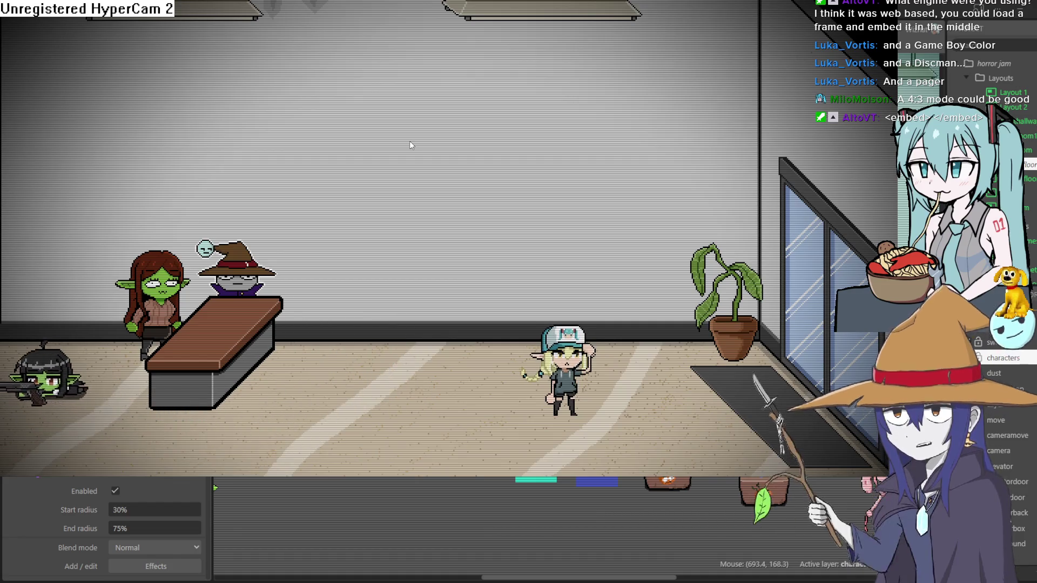
{"action": "key", "text": "Left"}
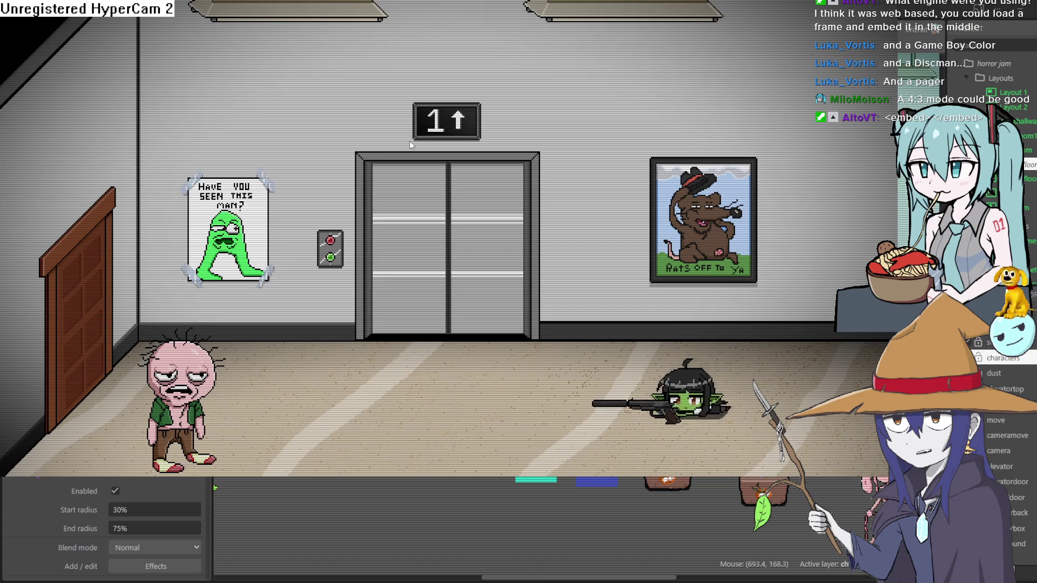
{"action": "key", "text": "Right"}
{"action": "key", "text": "Left"}
{"action": "key", "text": "Right"}
{"action": "key", "text": "Right"}
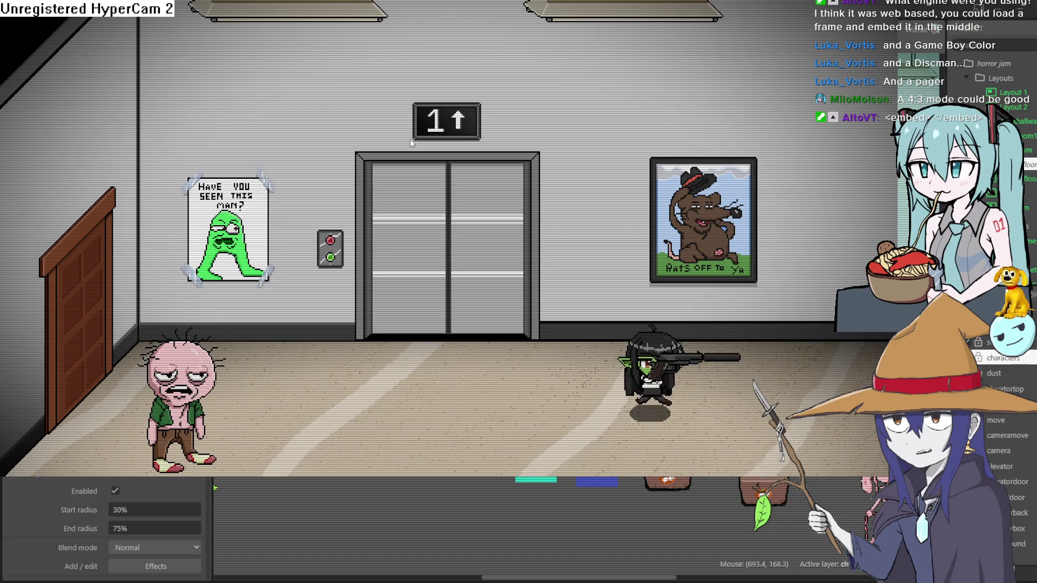
{"action": "key", "text": "Right"}
{"action": "key", "text": "Left"}
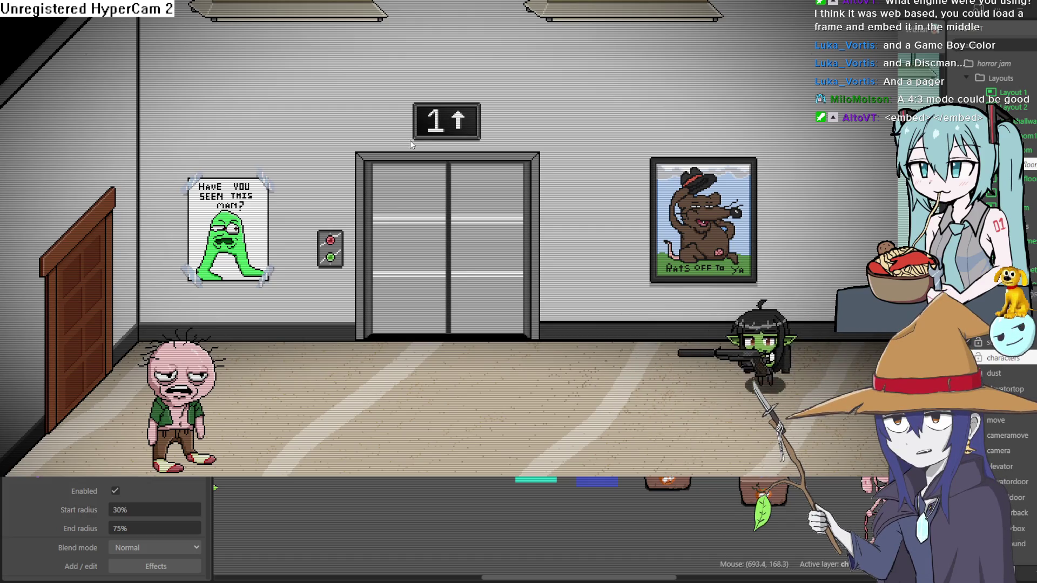
Crawl the goblin left toward the desk, walk it into the elevator room, and close the preview
{"action": "key", "text": "Left"}
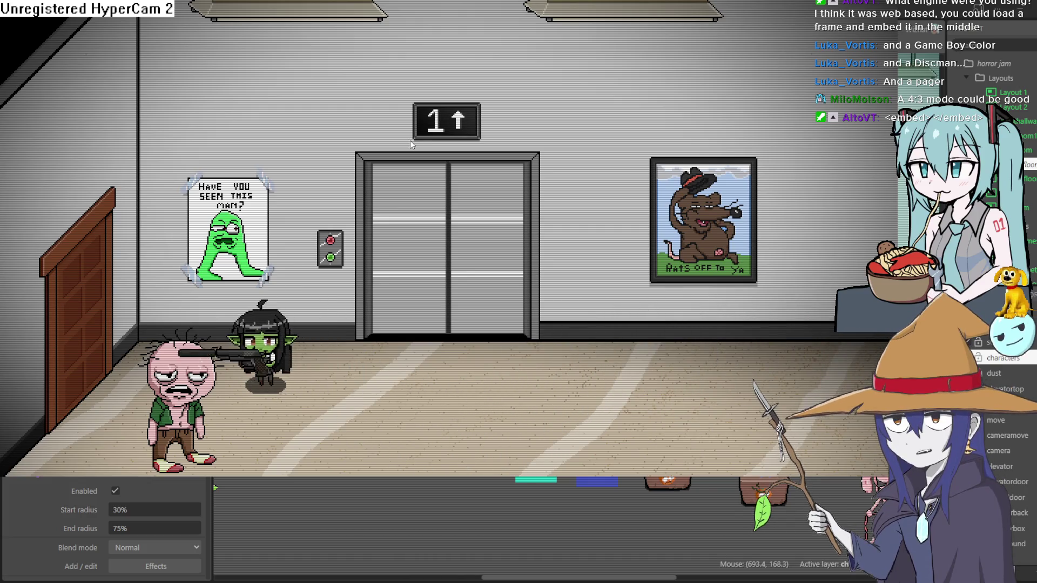
{"action": "key", "text": "Left"}
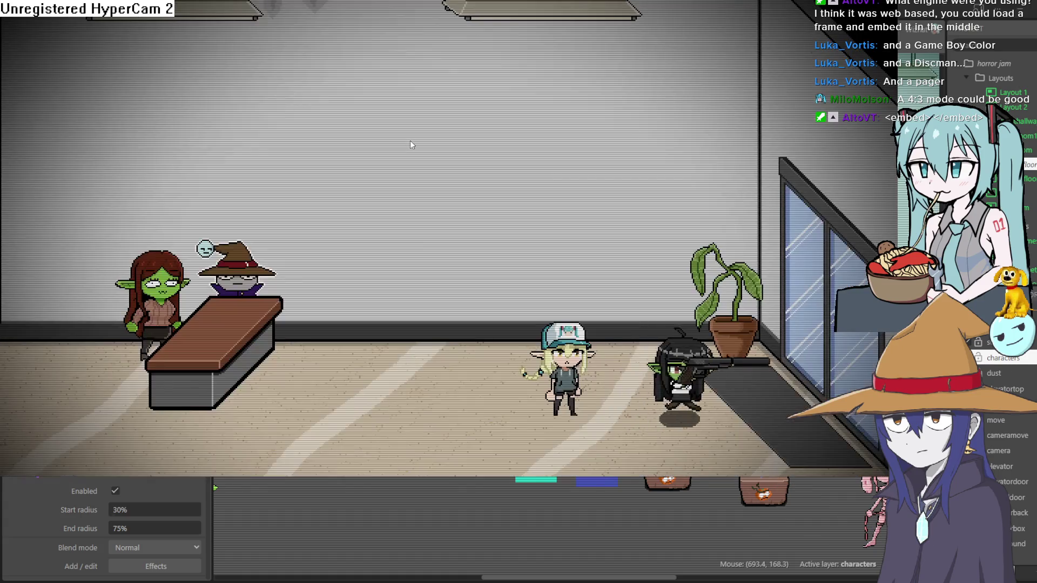
{"action": "key", "text": "Down"}
{"action": "key", "text": "Left"}
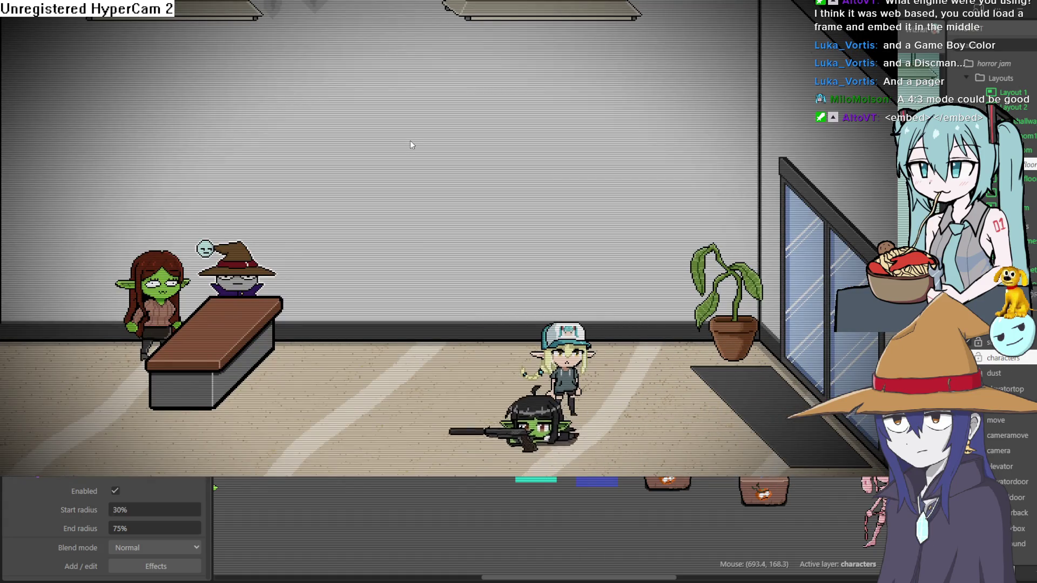
{"action": "key", "text": "Down"}
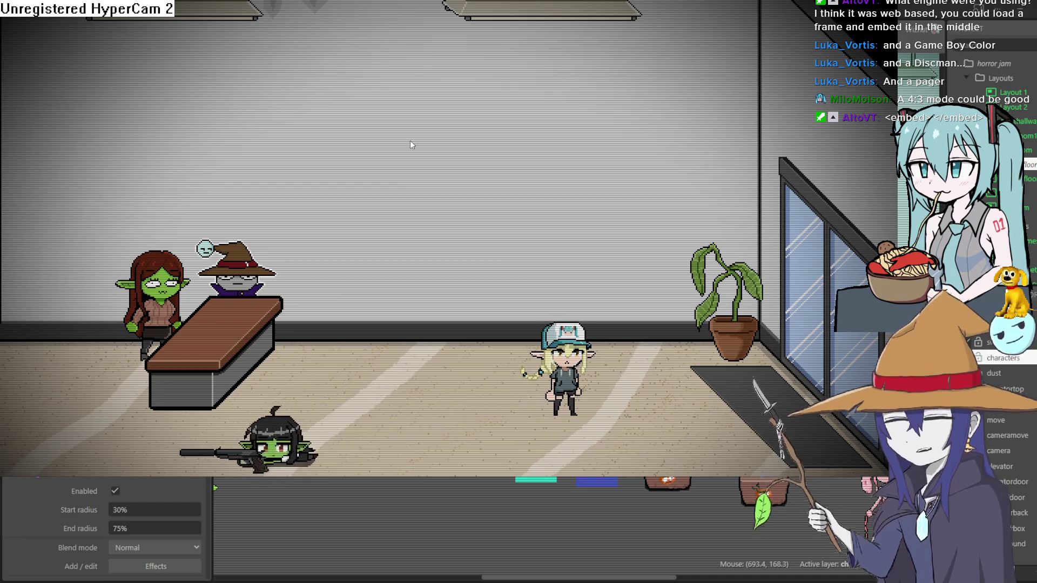
{"action": "key", "text": "Up"}
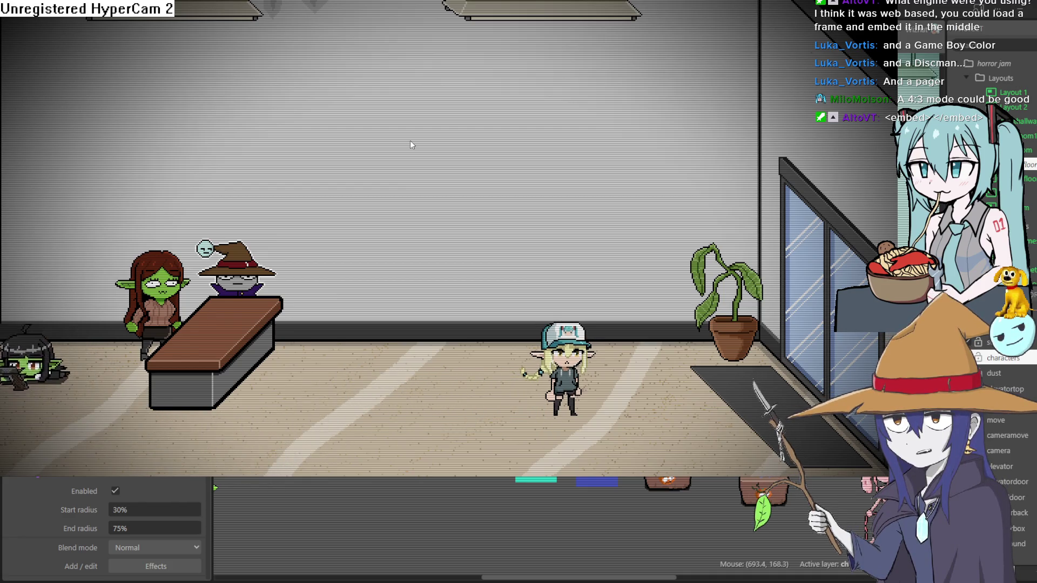
{"action": "key", "text": "Left"}
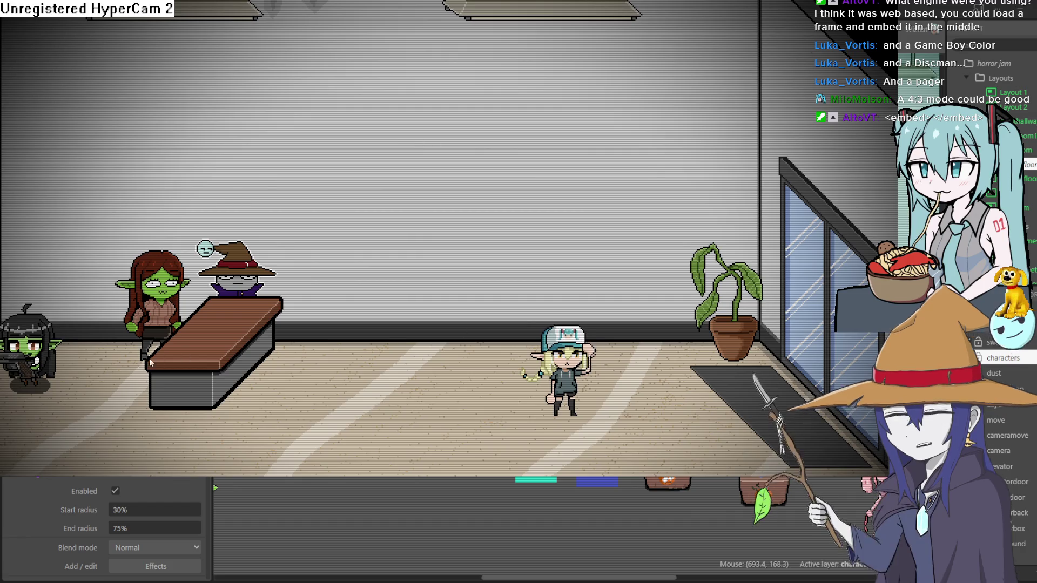
{"action": "key", "text": "alt+F4"}
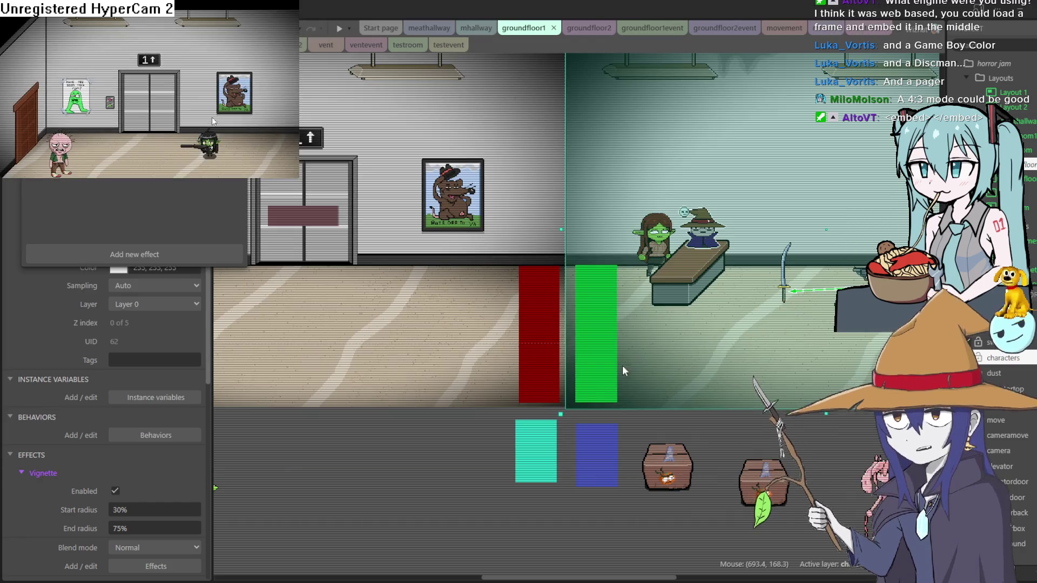
Insert a 3D Model object and place it up and to the right of the lobby room
{"action": "mouse_move", "coordinate": [722, 203]}
{"action": "left_mouse_down"}
{"action": "mouse_move", "coordinate": [505, 308]}
{"action": "mouse_move", "coordinate": [422, 309]}
{"action": "left_mouse_up"}
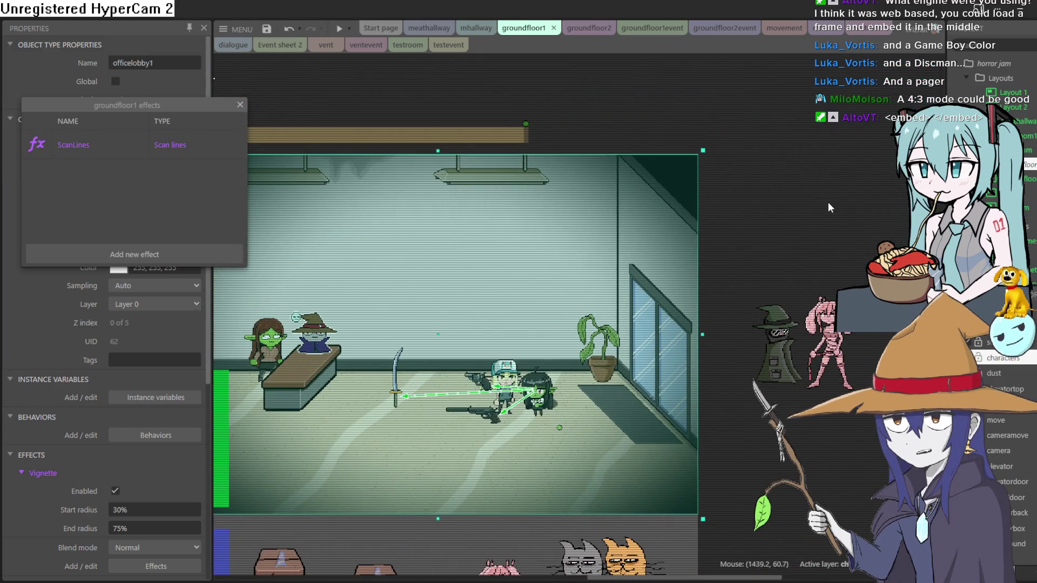
{"action": "left_click", "coordinate": [830, 200]}
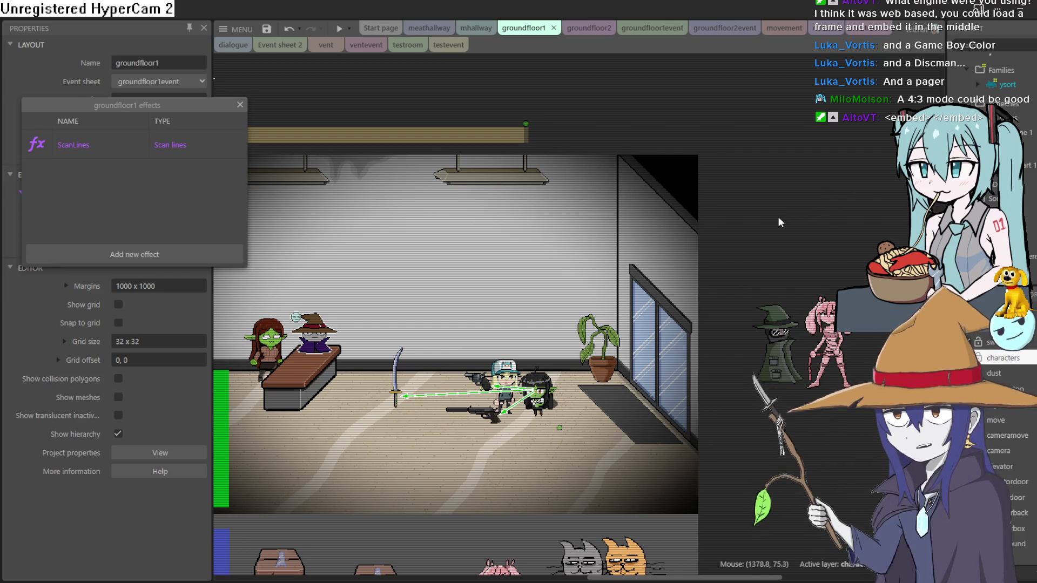
{"action": "double_click", "coordinate": [779, 222]}
{"action": "scroll", "coordinate": [470, 273], "scroll_direction": "down", "scroll_amount": 5}
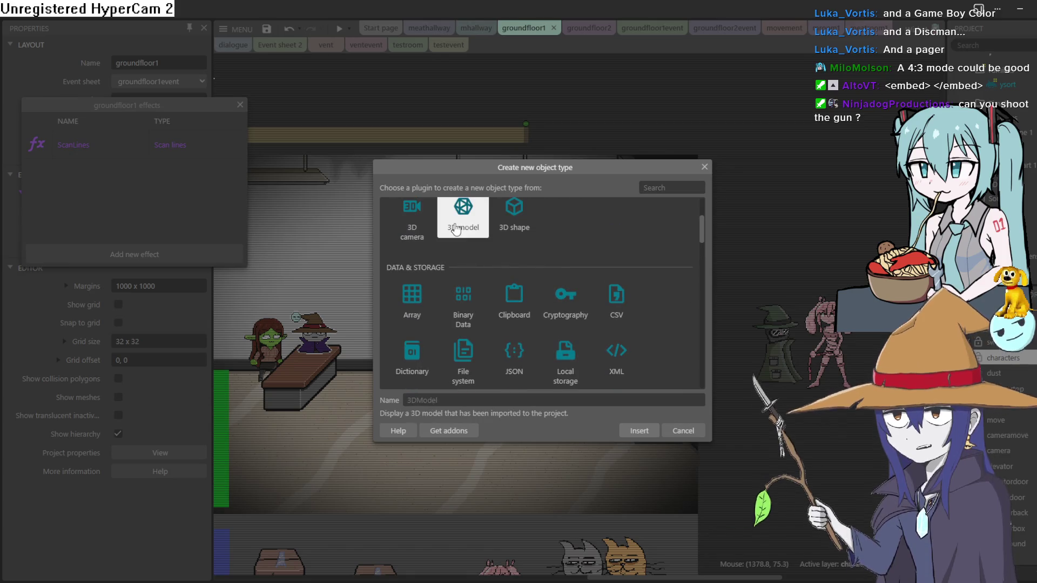
{"action": "double_click", "coordinate": [455, 229]}
{"action": "left_click", "coordinate": [762, 207]}
{"action": "left_click_drag", "start_coordinate": [763, 206], "coordinate": [794, 173]}
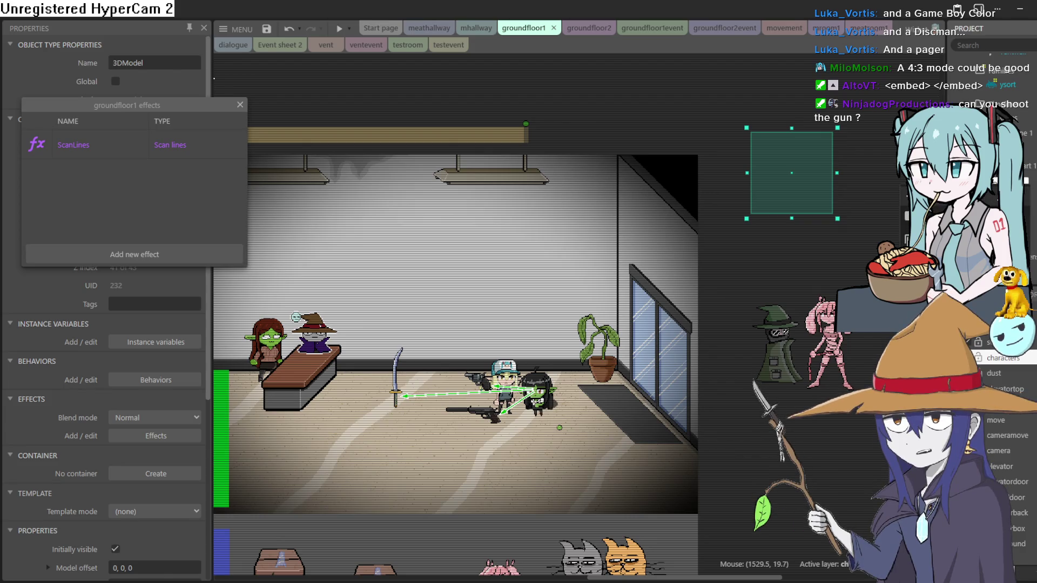
{"action": "left_click", "coordinate": [870, 215]}
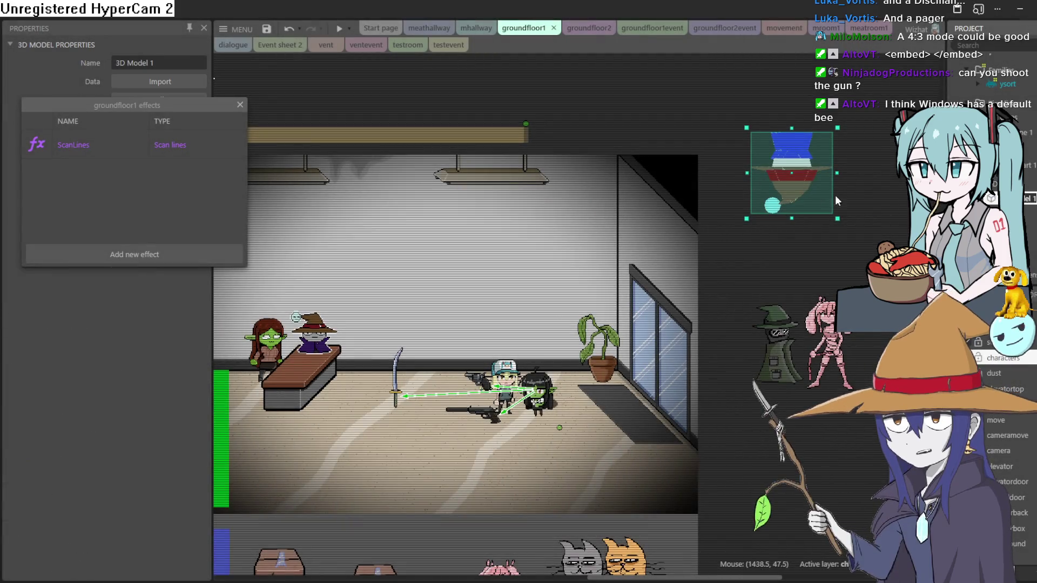
Drag the 3D model into the lobby room, close the effects list, and raise it about 73 pixels
{"action": "left_click_drag", "start_coordinate": [821, 186], "coordinate": [584, 288]}
{"action": "left_click_drag", "start_coordinate": [418, 361], "coordinate": [399, 378]}
{"action": "scroll", "coordinate": [402, 358], "scroll_direction": "left", "scroll_amount": 5}
{"action": "scroll", "coordinate": [402, 358], "scroll_direction": "up", "scroll_amount": 2}
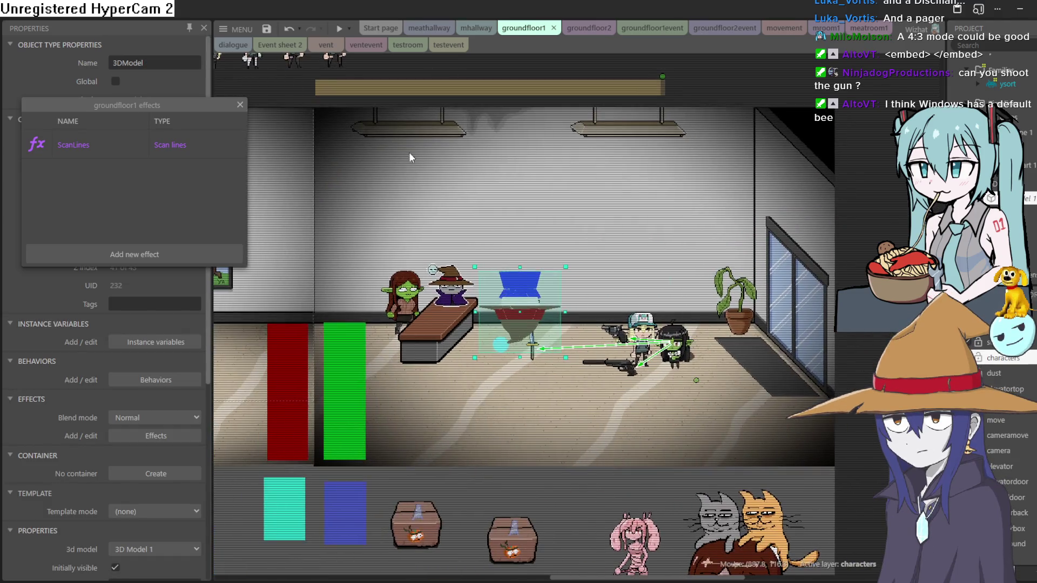
{"action": "left_click", "coordinate": [240, 104]}
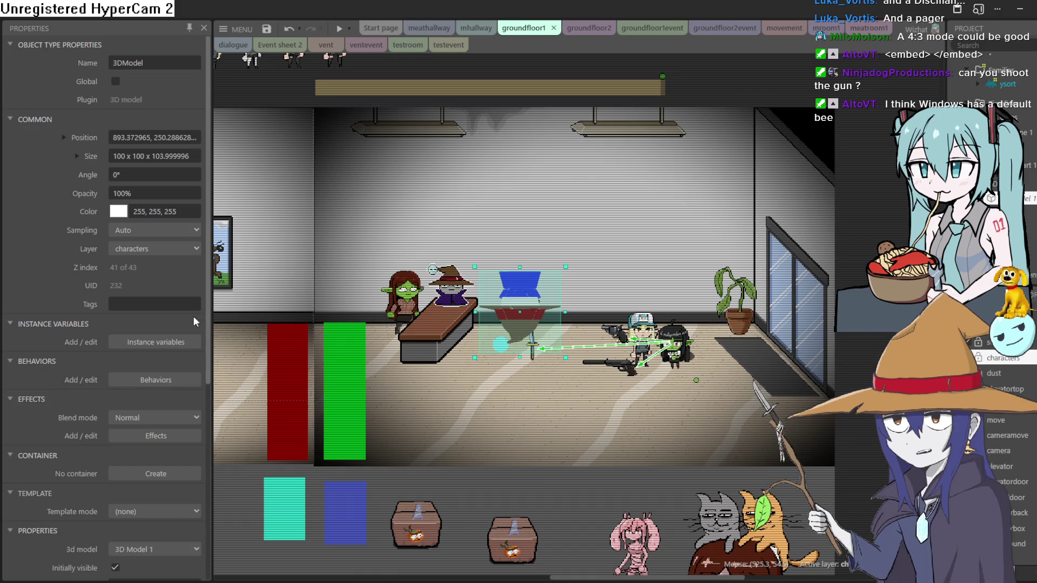
{"action": "left_click_drag", "start_coordinate": [521, 322], "coordinate": [525, 284]}
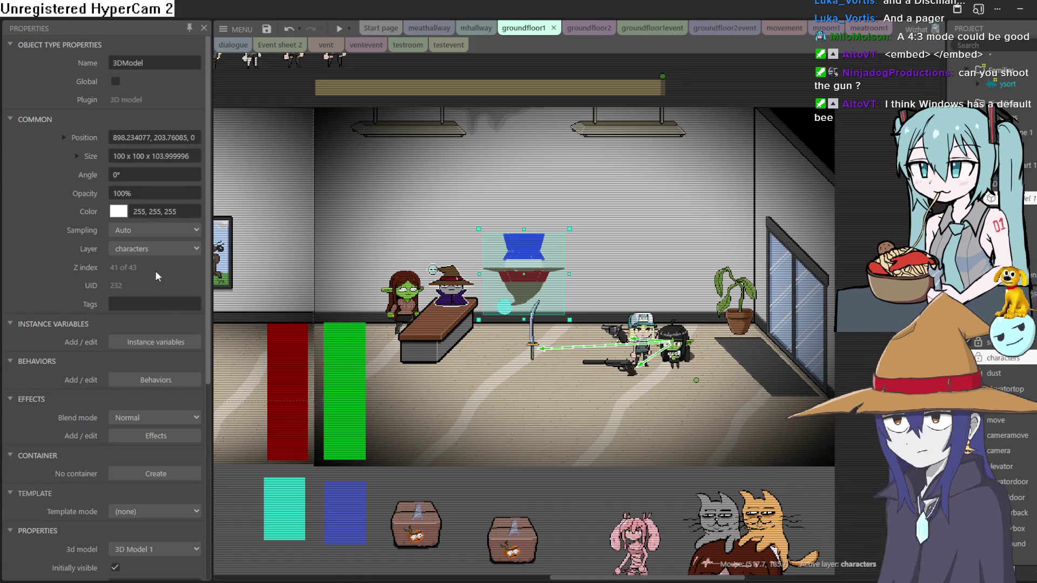
{"action": "left_click", "coordinate": [1026, 199]}
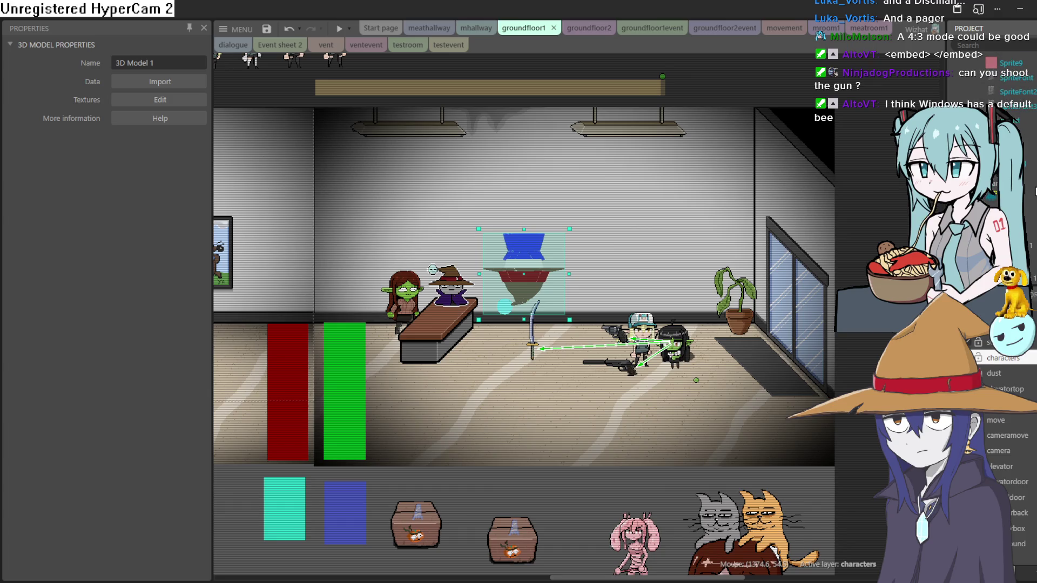
Rotate 3D Model 1 to 179.8°, 359.6°, 360° so the wizard stands upright, then preview
{"action": "scroll", "coordinate": [1032, 195], "scroll_direction": "down", "scroll_amount": 3}
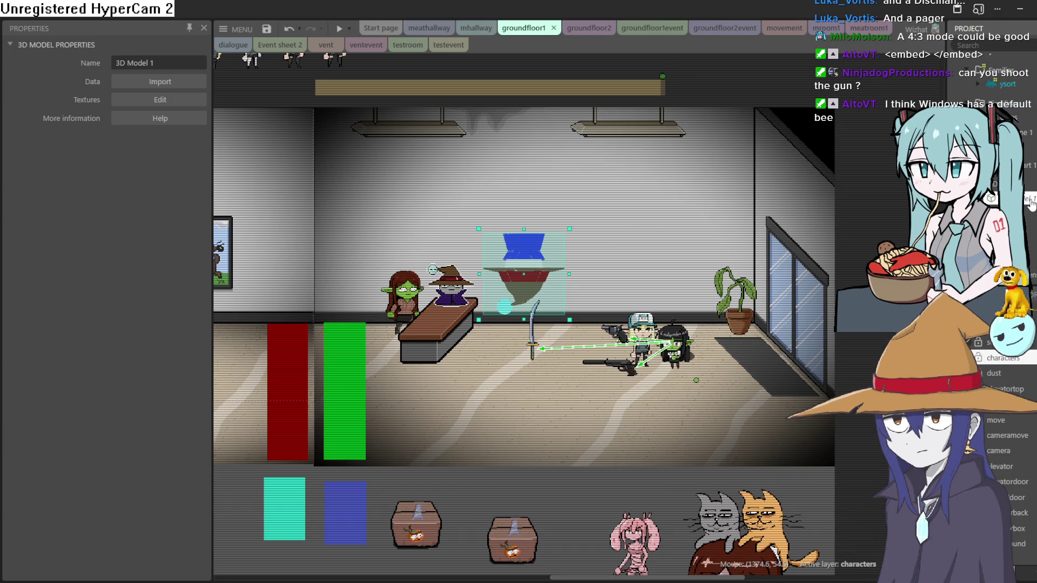
{"action": "left_click", "coordinate": [517, 276]}
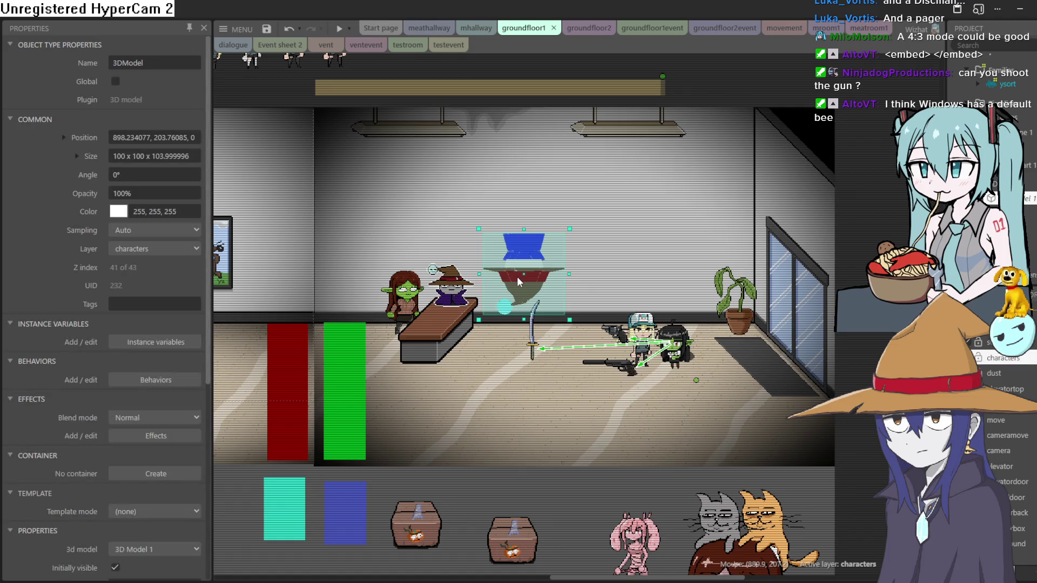
{"action": "scroll", "coordinate": [81, 312], "scroll_direction": "down", "scroll_amount": 10}
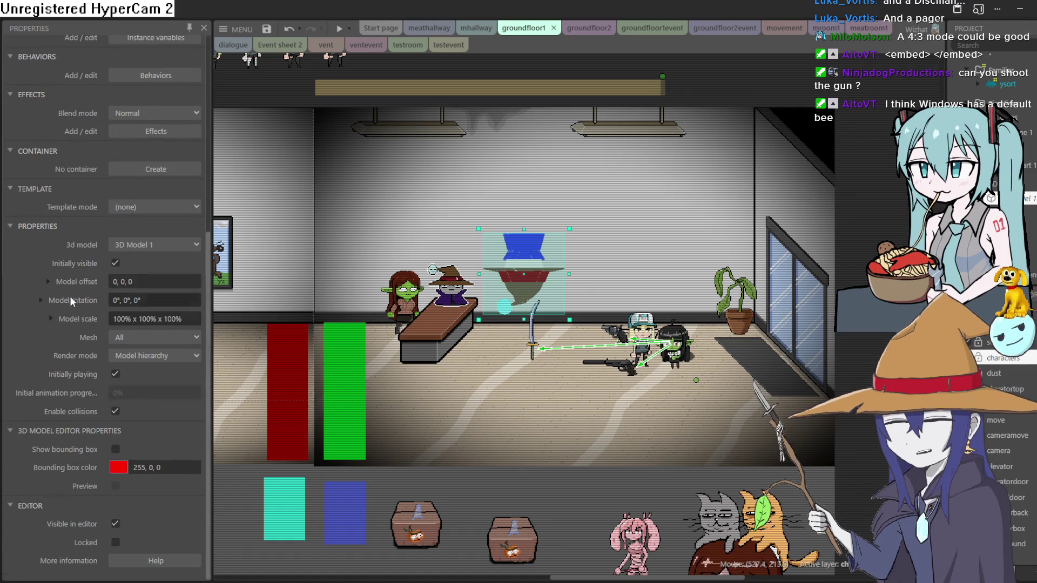
{"action": "left_click", "coordinate": [47, 299]}
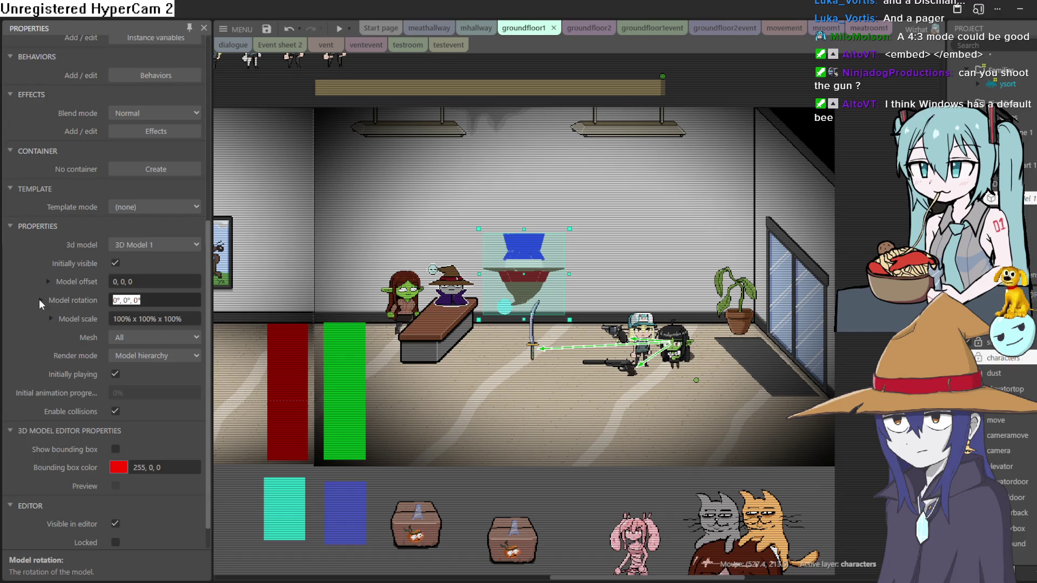
{"action": "left_click", "coordinate": [39, 300]}
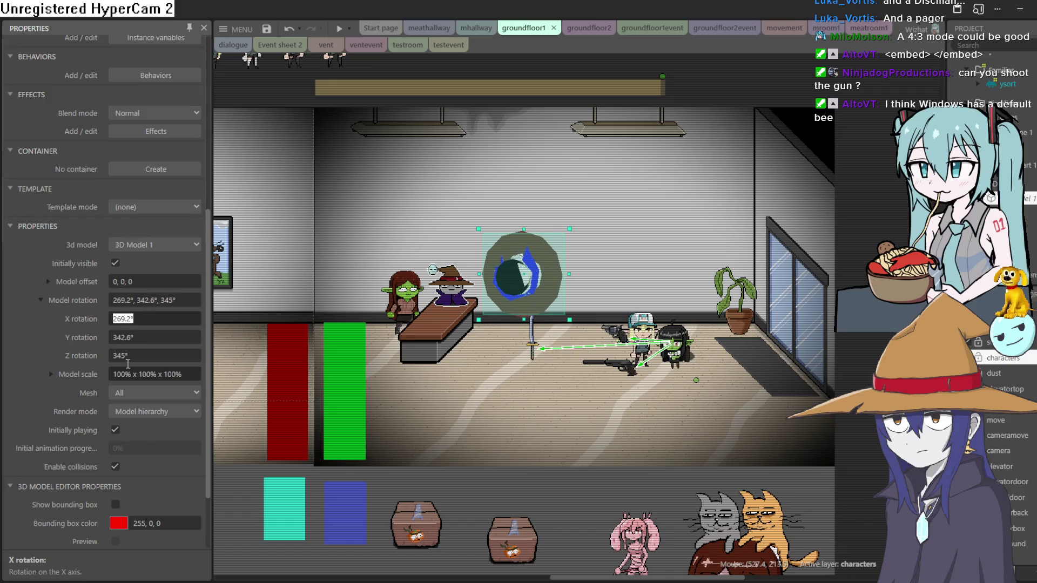
{"action": "left_click_drag", "start_coordinate": [151, 441], "coordinate": [207, 562]}
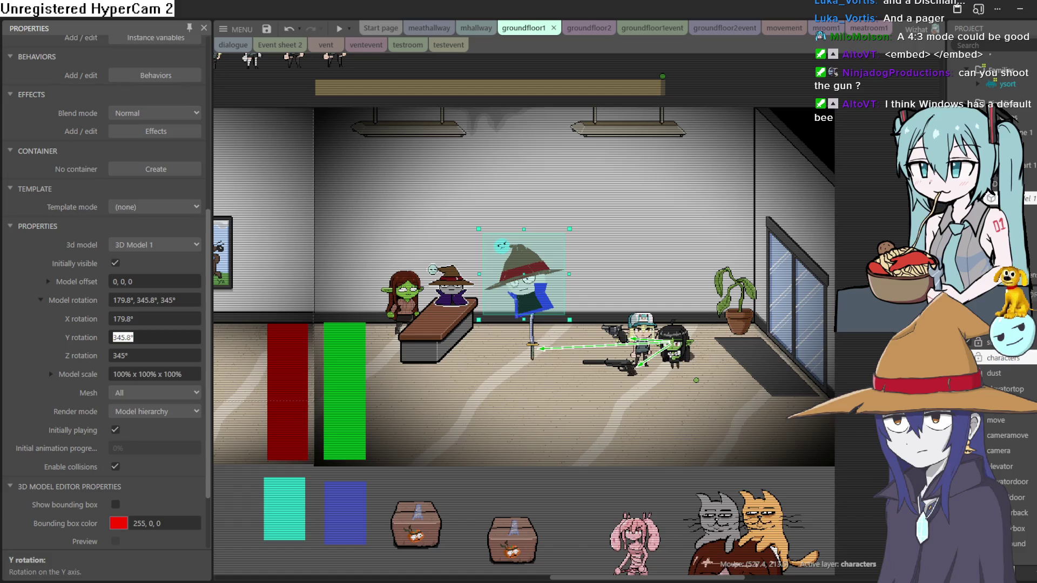
{"action": "left_click", "coordinate": [144, 361]}
{"action": "left_click_drag", "start_coordinate": [55, 354], "coordinate": [99, 324]}
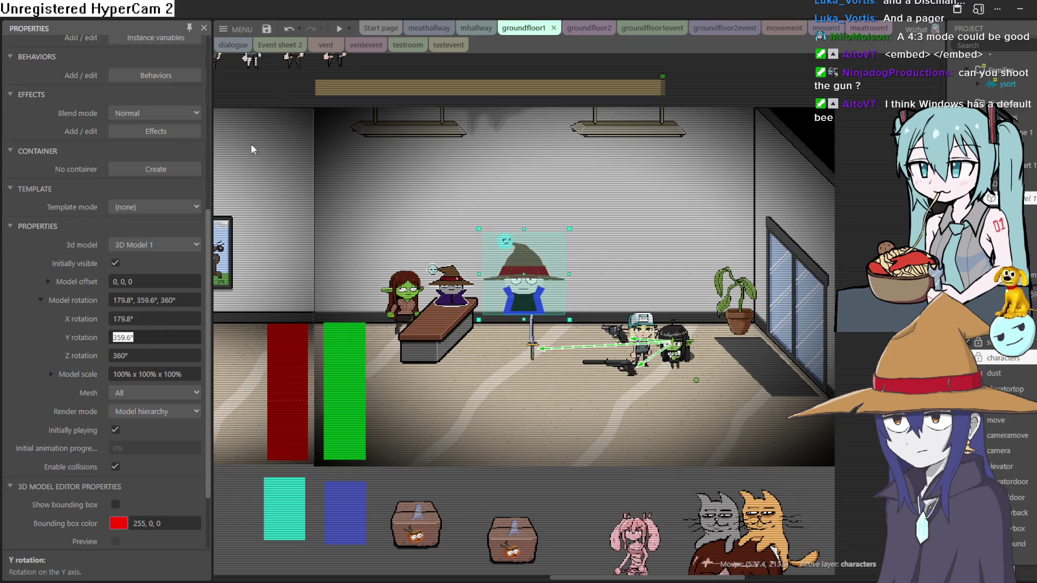
{"action": "left_click", "coordinate": [339, 26]}
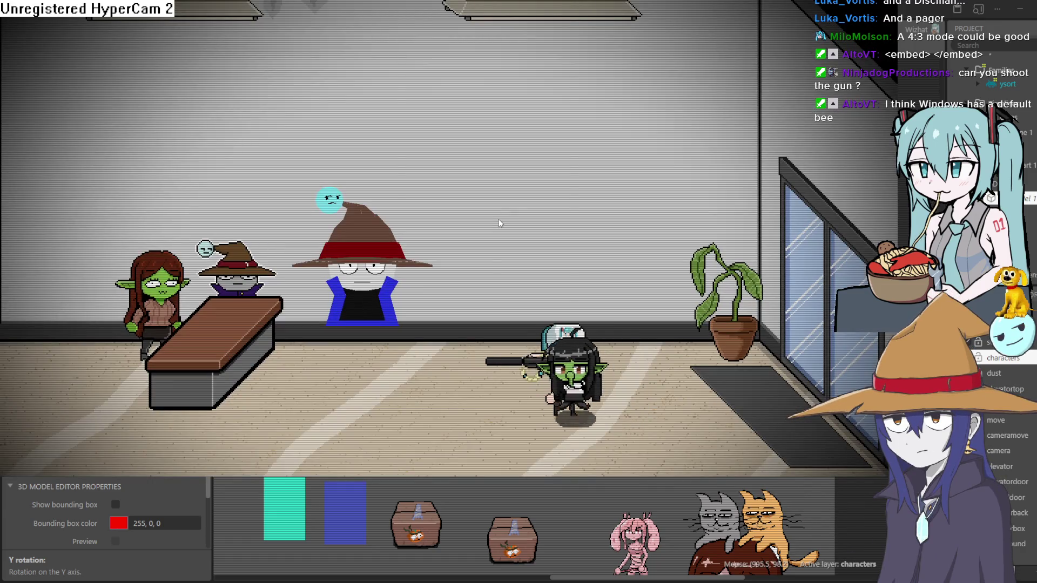
Walk the goblin left across the room into the elevator room
{"action": "key", "text": "Left"}
{"action": "key", "text": "Right"}
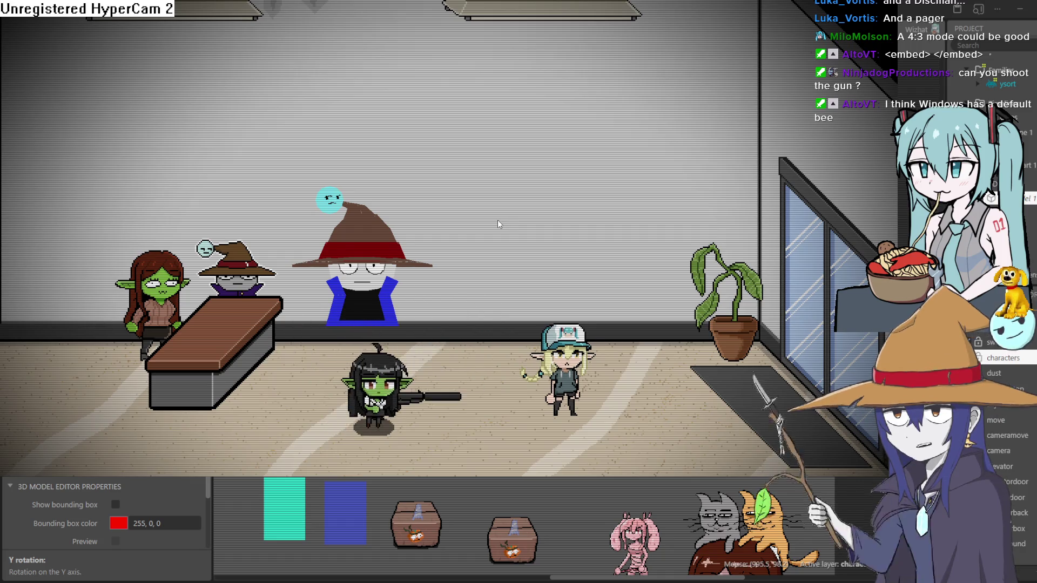
{"action": "key", "text": "Left"}
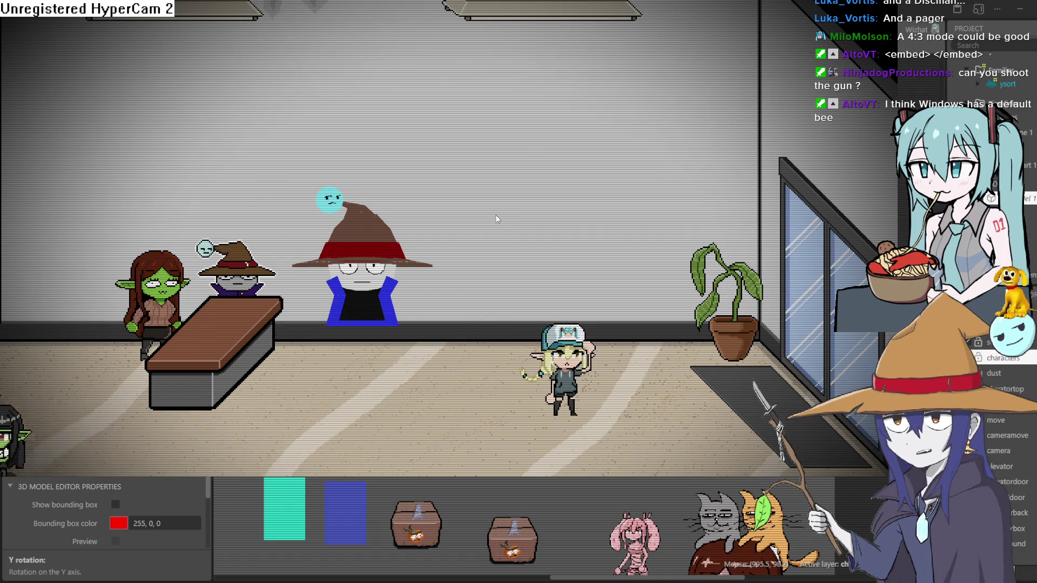
{"action": "key", "text": "Left"}
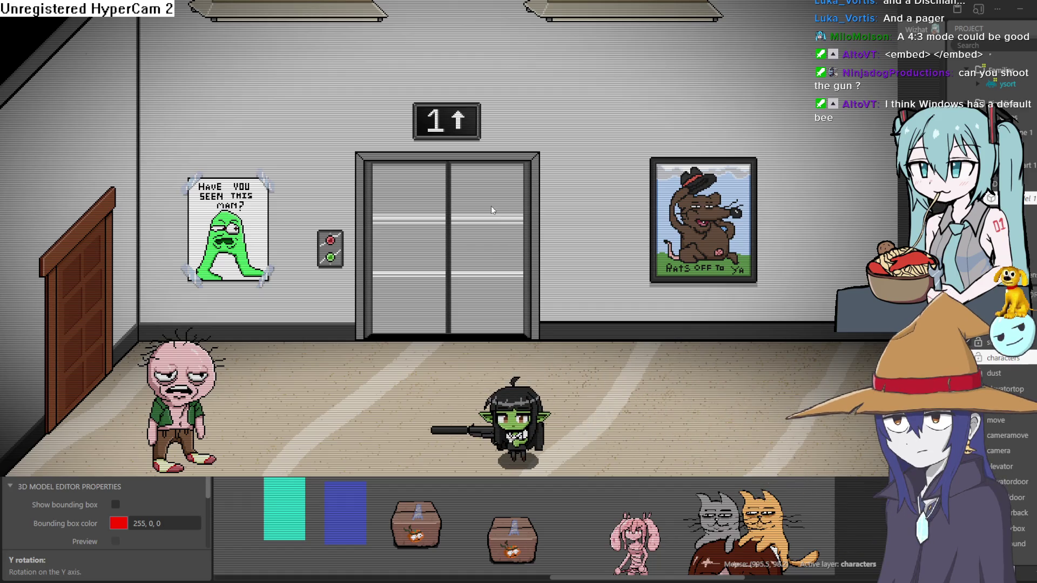
Shoot the pink zombie with the goblin's gun using the z key
{"action": "key", "text": "z"}
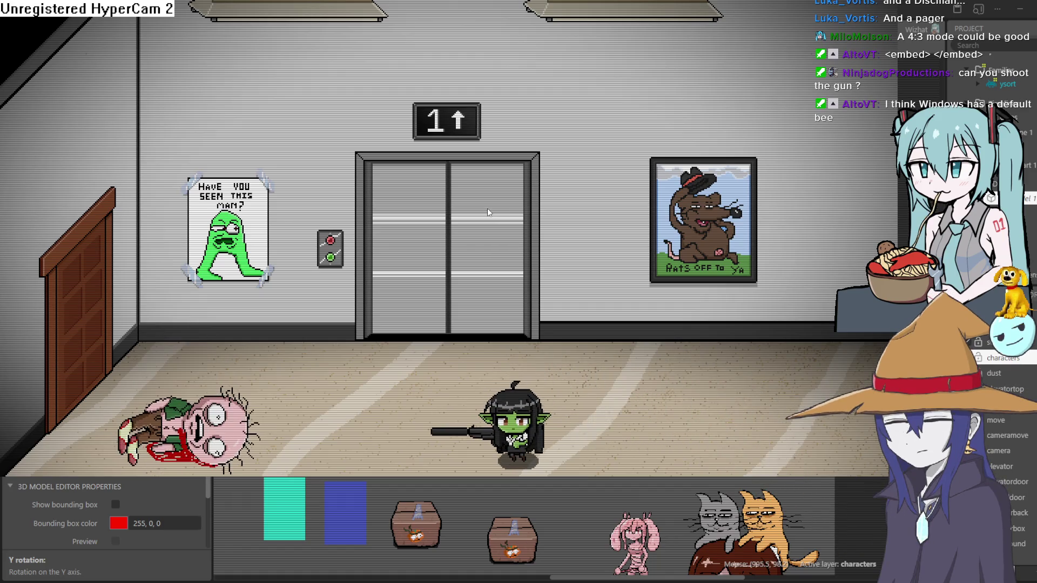
{"action": "key", "text": "Right"}
{"action": "key", "text": "Left"}
{"action": "key", "text": "Left"}
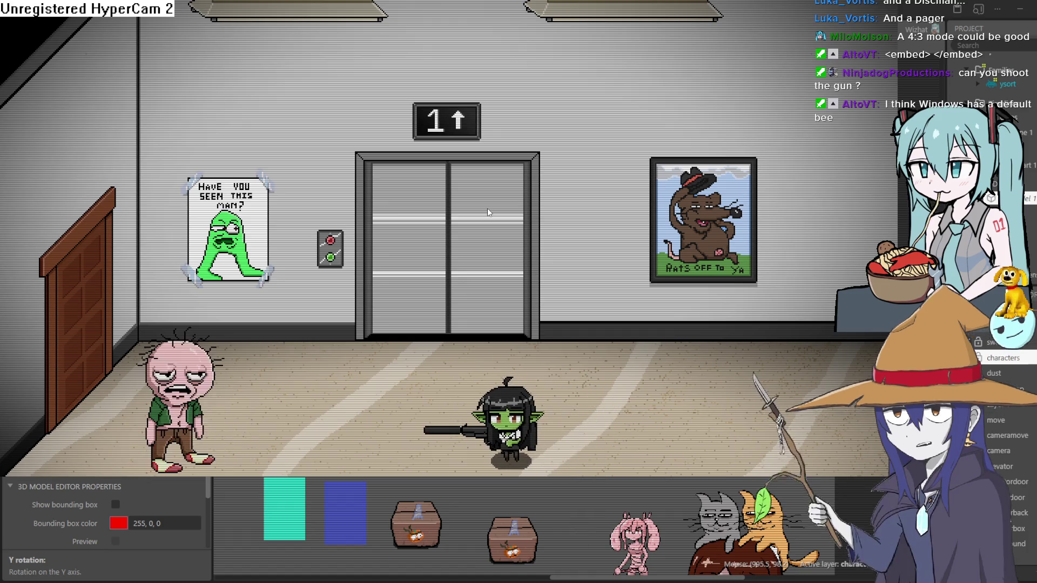
{"action": "key", "text": "z"}
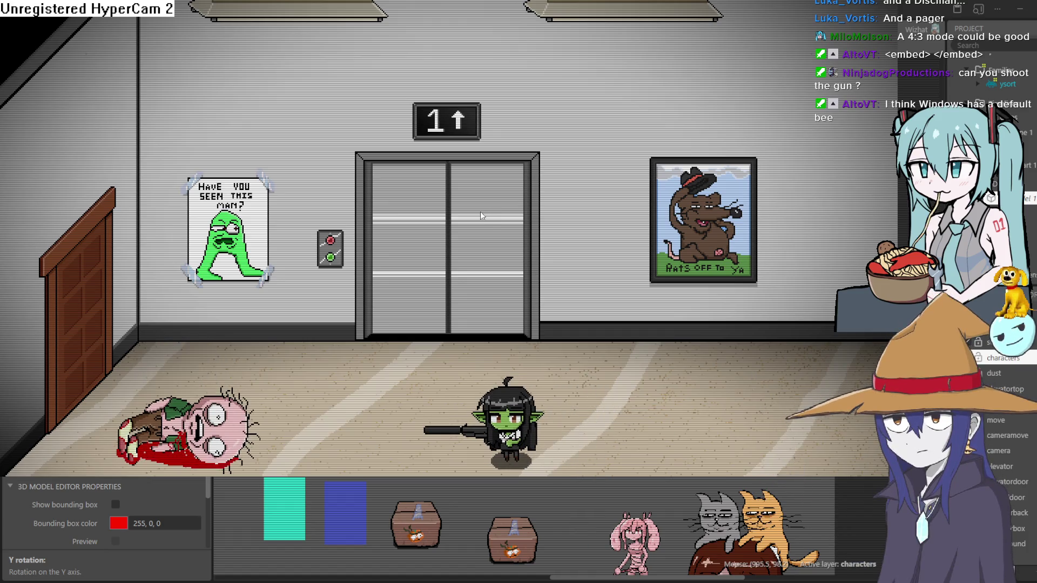
Walk the goblin right across the elevator room into the next office room
{"action": "key", "text": "Right"}
{"action": "key", "text": "Left"}
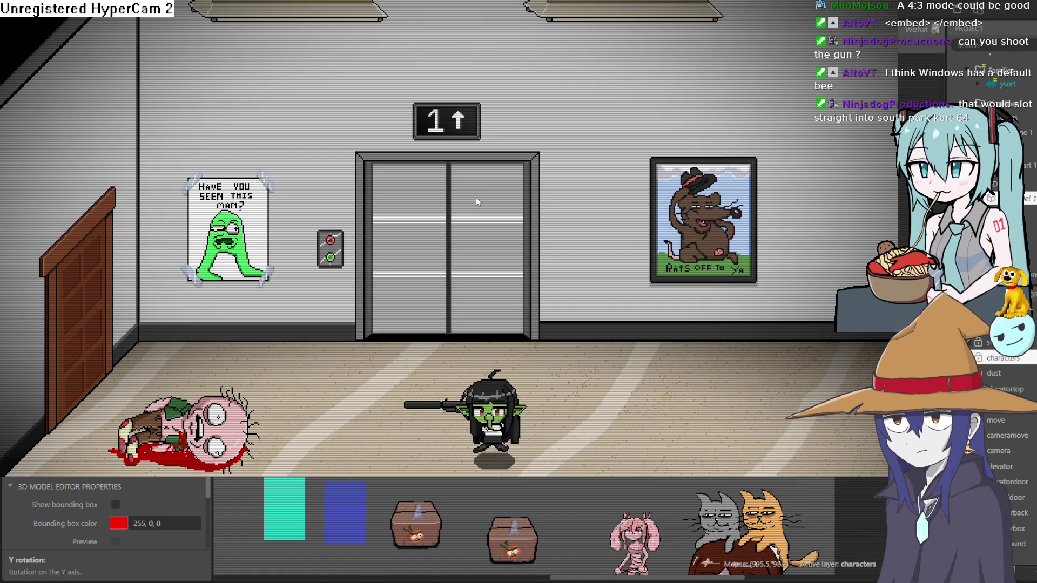
{"action": "key", "text": "Right"}
{"action": "key", "text": "Right"}
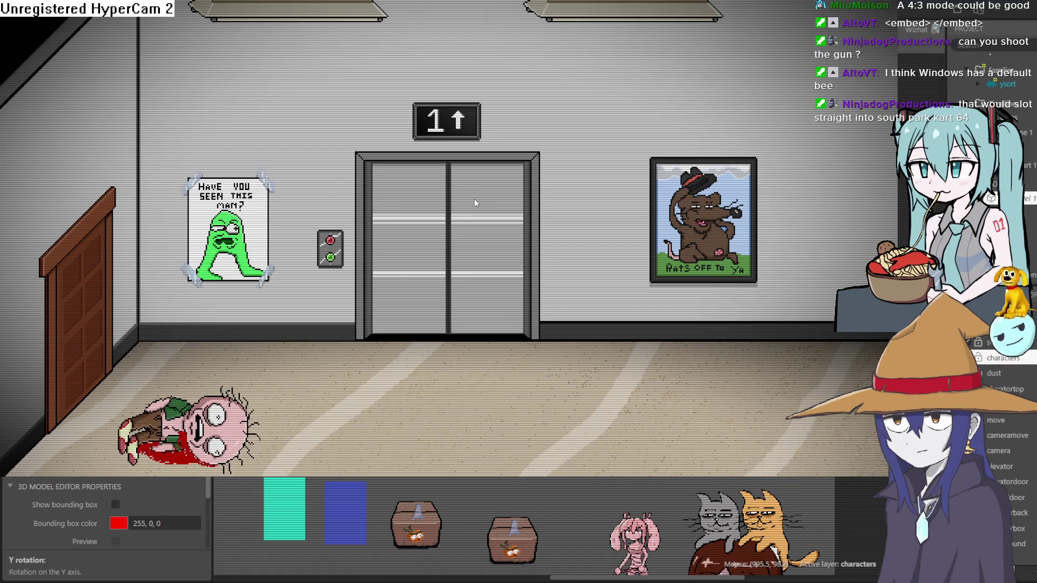
{"action": "key", "text": "Right"}
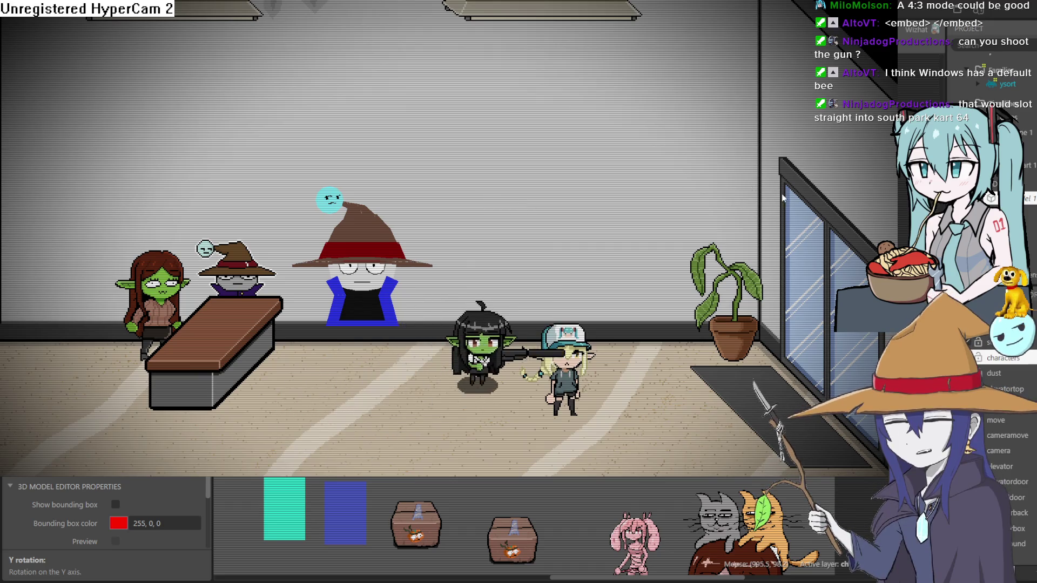
Move the goblin down-left across the floor and make it lie prone with the gun
{"action": "key", "text": "Left"}
{"action": "key", "text": "Down"}
{"action": "key", "text": "Up"}
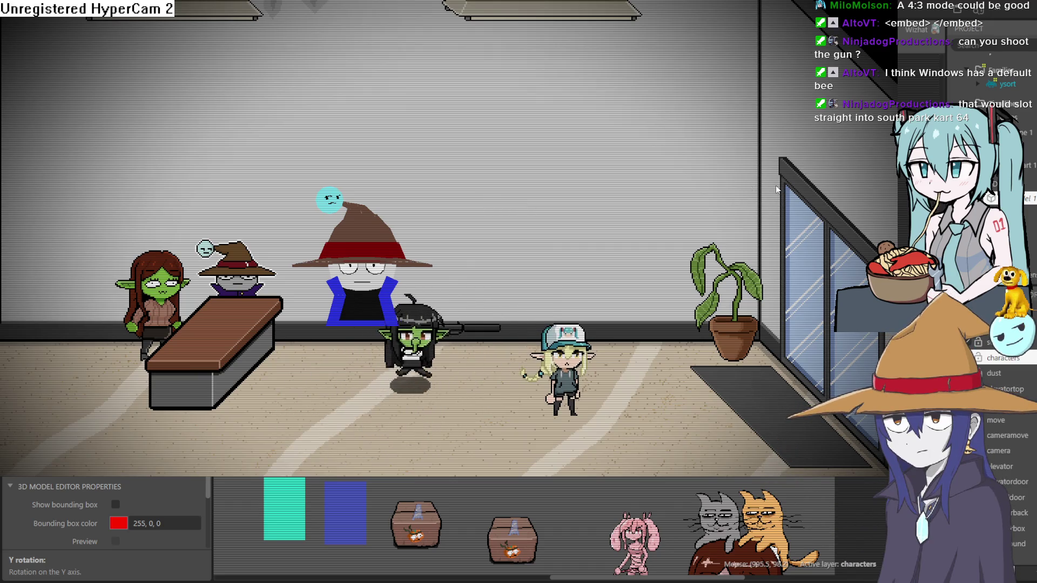
{"action": "key", "text": "Right"}
{"action": "key", "text": "Left"}
{"action": "key", "text": "Down"}
Crawl past the capped girl and back, stand beside the desk, then exit fullscreen
{"action": "key", "text": "Right"}
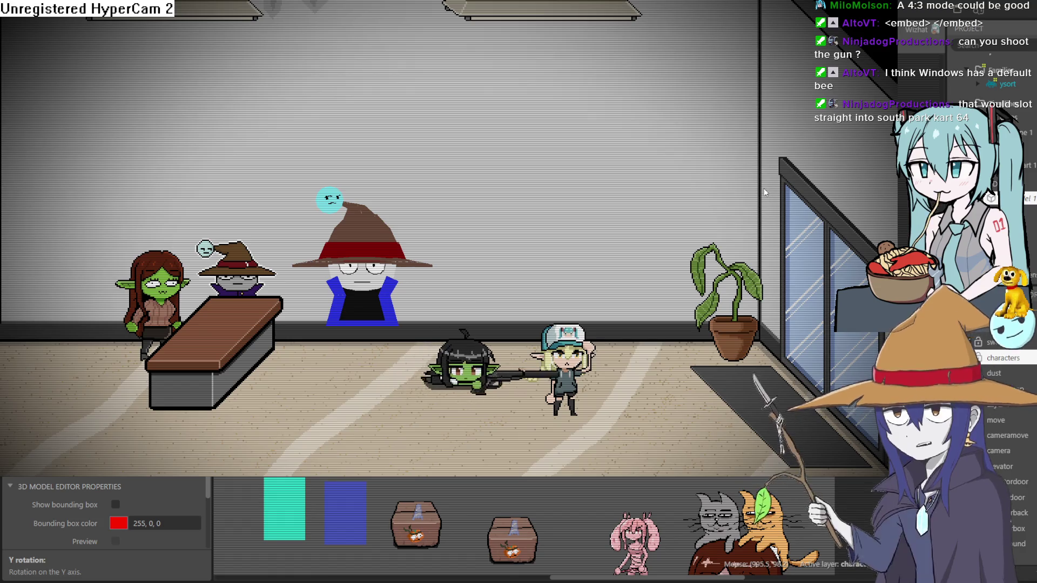
{"action": "key", "text": "Left"}
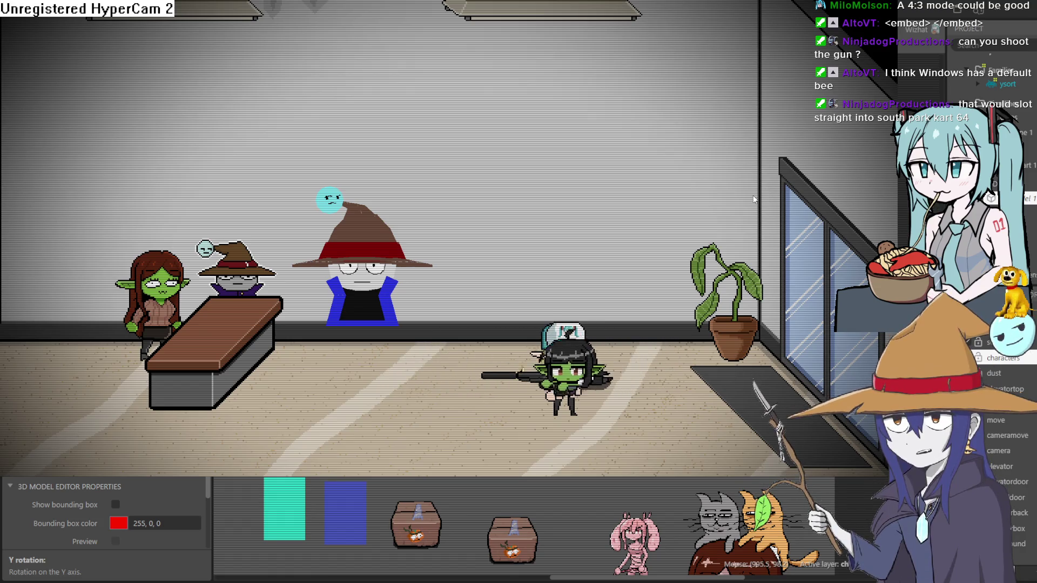
{"action": "key", "text": "Left"}
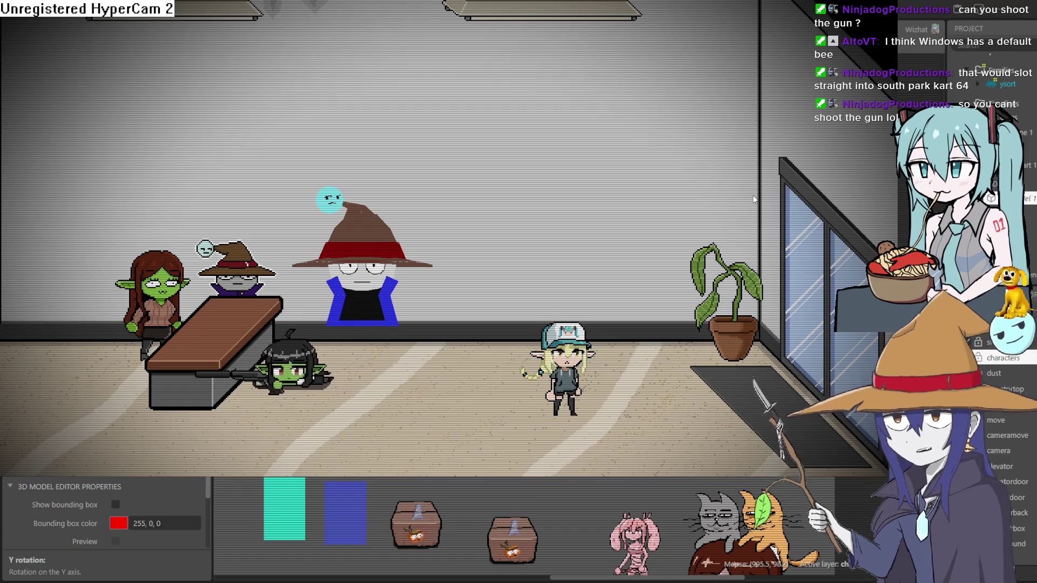
{"action": "key", "text": "Up"}
{"action": "key", "text": "Right"}
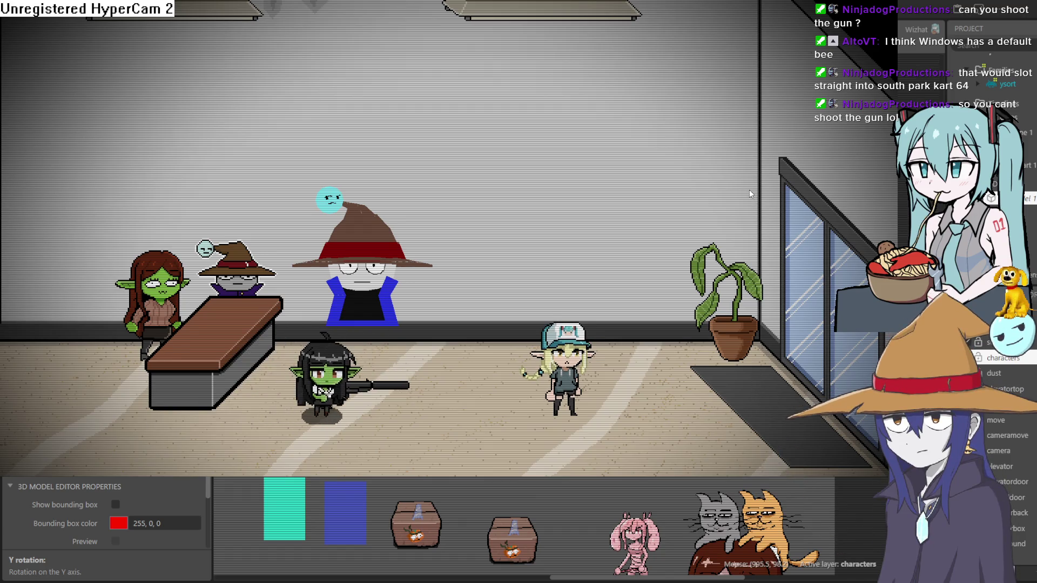
{"action": "key", "text": "Up"}
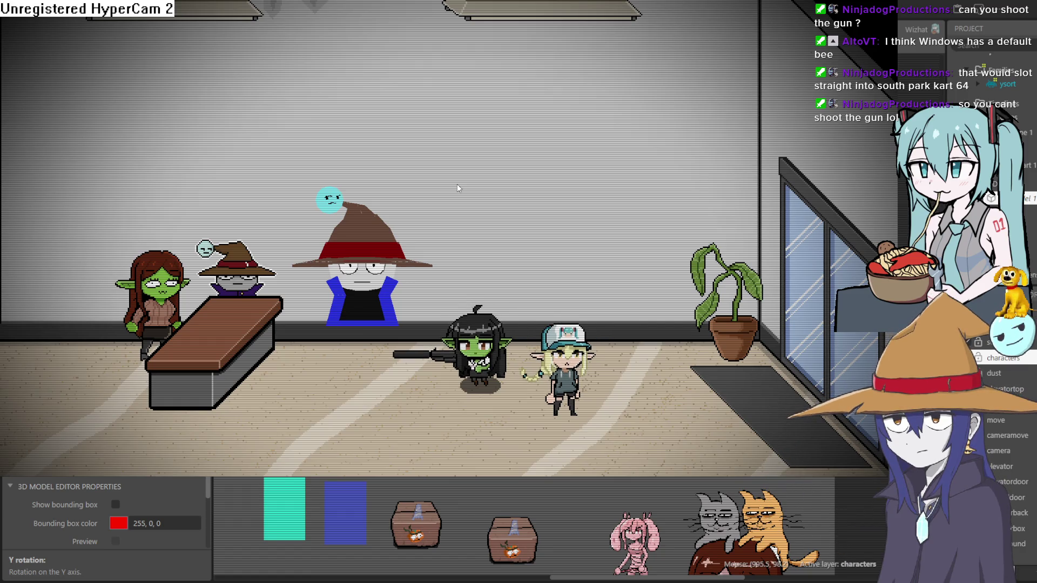
{"action": "key", "text": "Escape"}
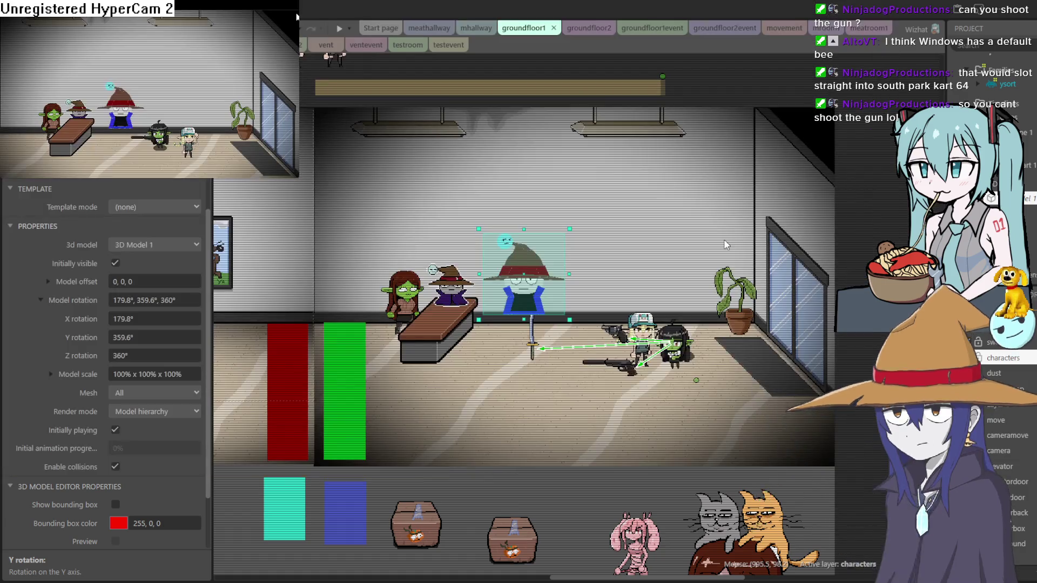
Close the preview, drag the wizard model up-left, and select the 3D Model 1 object type
{"action": "left_click", "coordinate": [717, 199]}
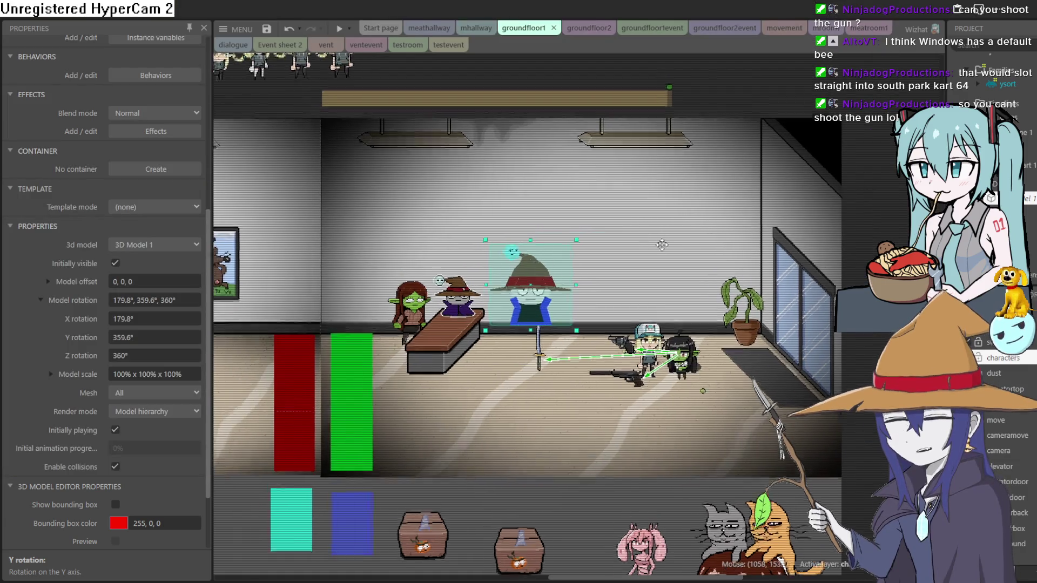
{"action": "mouse_move", "coordinate": [524, 304]}
{"action": "left_mouse_down"}
{"action": "mouse_move", "coordinate": [529, 216]}
{"action": "mouse_move", "coordinate": [448, 265]}
{"action": "mouse_move", "coordinate": [435, 319]}
{"action": "mouse_move", "coordinate": [556, 234]}
{"action": "left_mouse_up"}
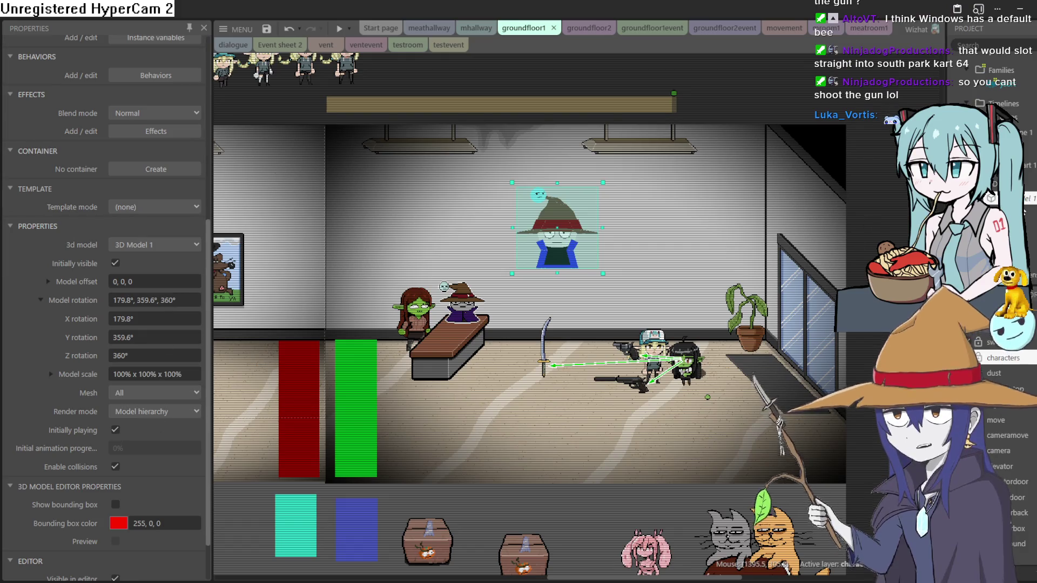
{"action": "left_click", "coordinate": [1009, 81]}
Minimize Construct to return to gobboflat.aseprite in Aseprite
{"action": "scroll", "coordinate": [1010, 81], "scroll_direction": "up", "scroll_amount": 3}
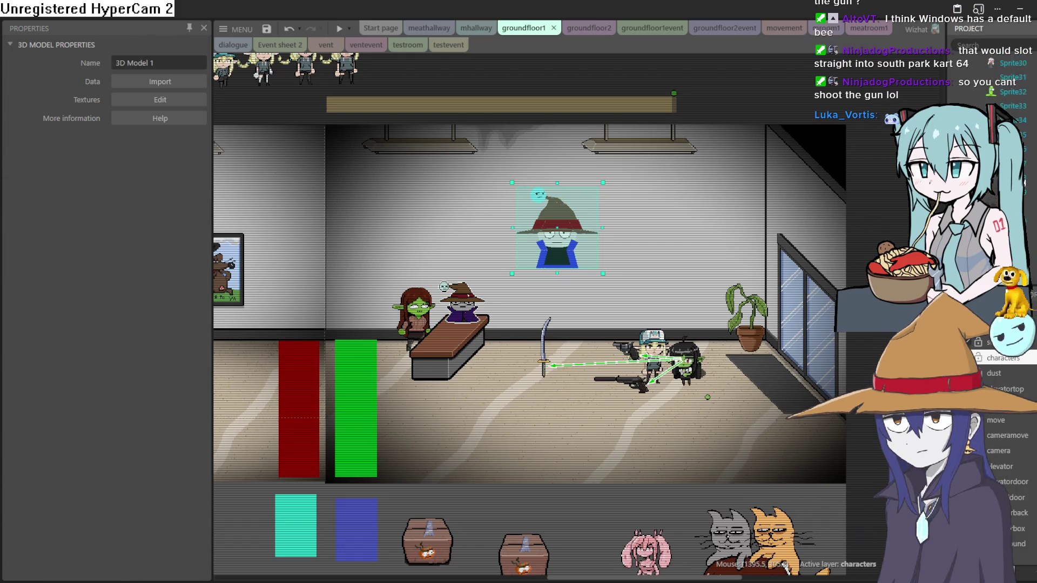
{"action": "scroll", "coordinate": [1007, 81], "scroll_direction": "up", "scroll_amount": 10}
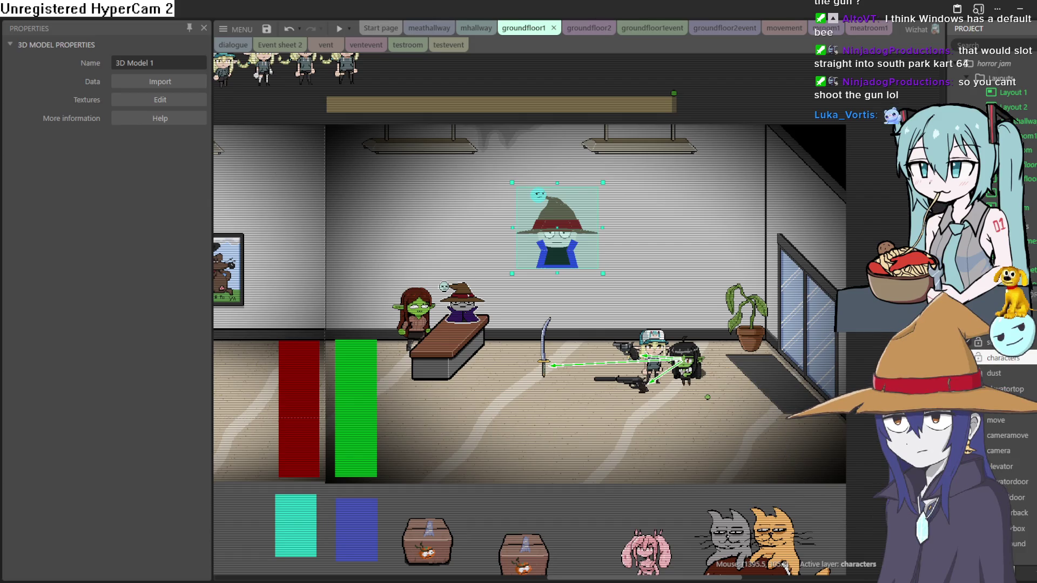
{"action": "left_click", "coordinate": [1022, 7]}
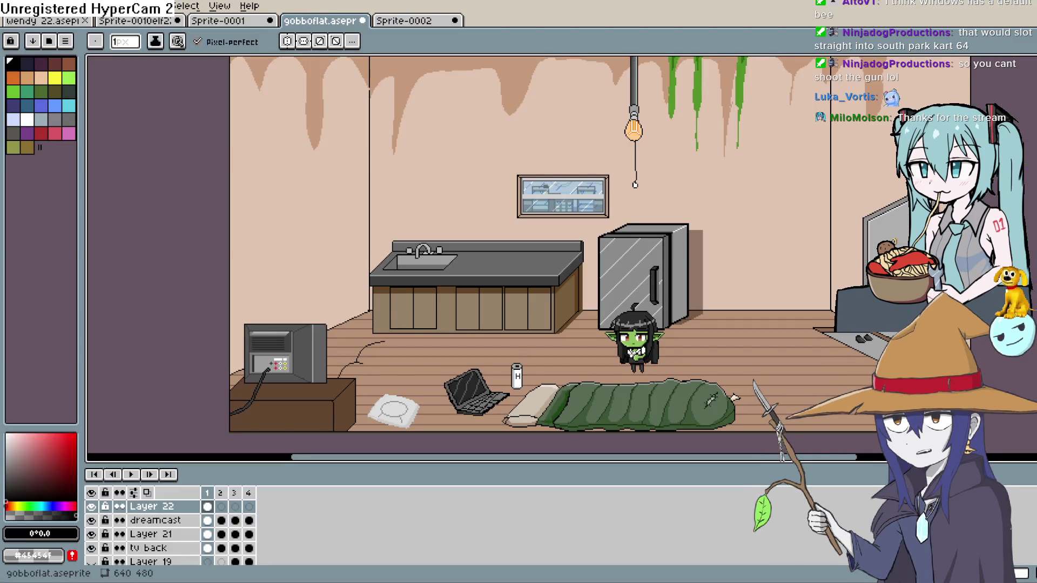